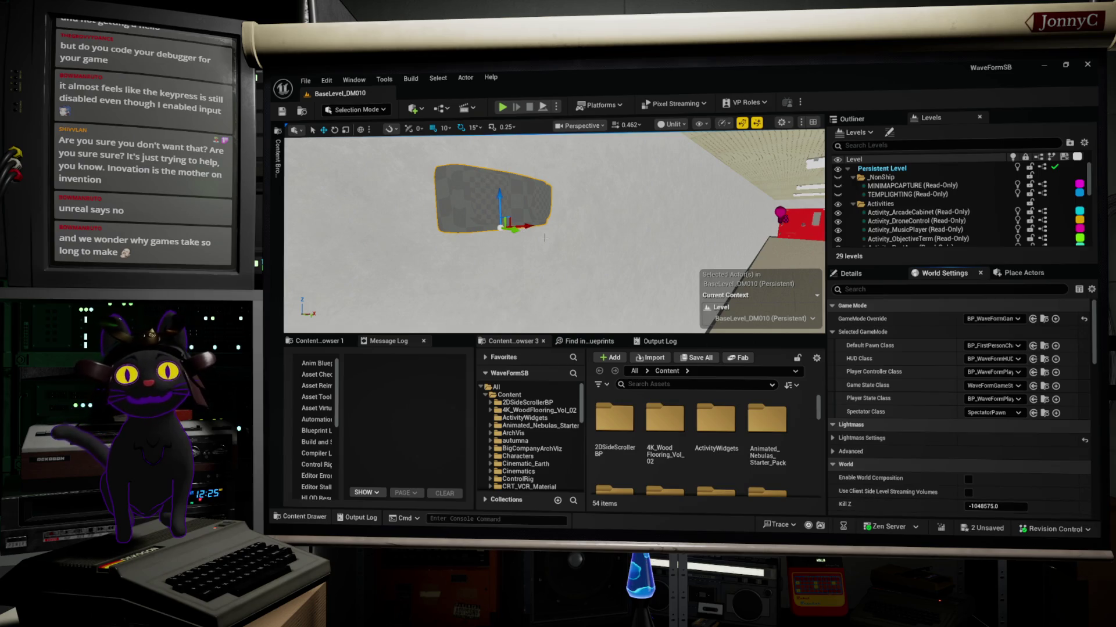
# - Widen the lower-left panel and switch it from the log to Content Browser 1
pyautogui.moveTo(545, 237)
pyautogui.mouseDown()
pyautogui.moveTo(499, 237)
pyautogui.moveTo(500, 215)
pyautogui.mouseUp()
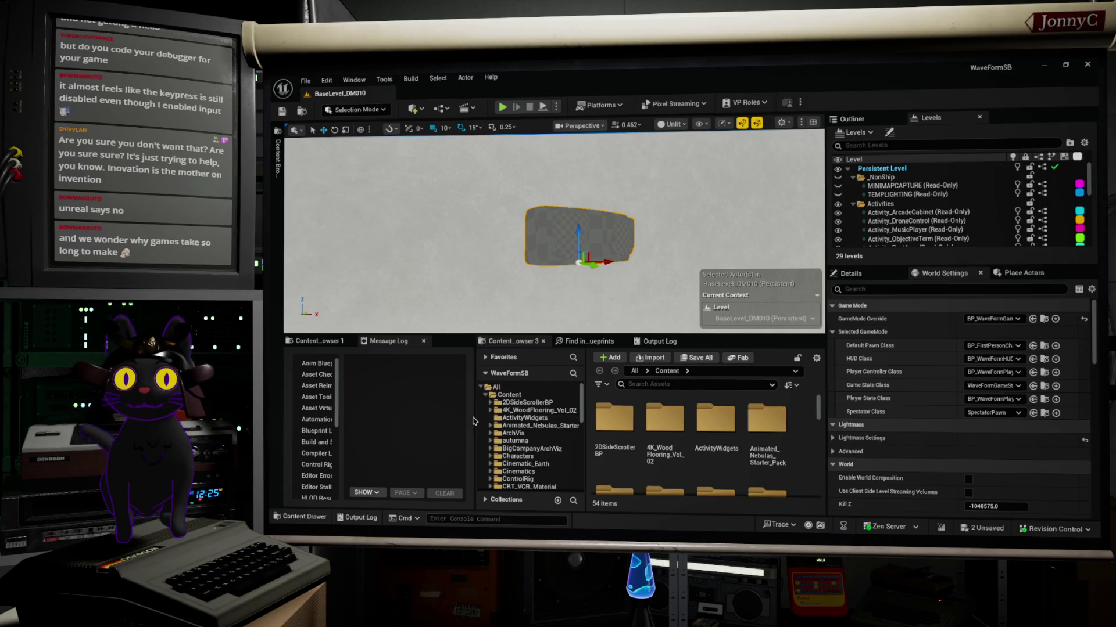
pyautogui.moveTo(474, 422); pyautogui.dragTo(502, 422)
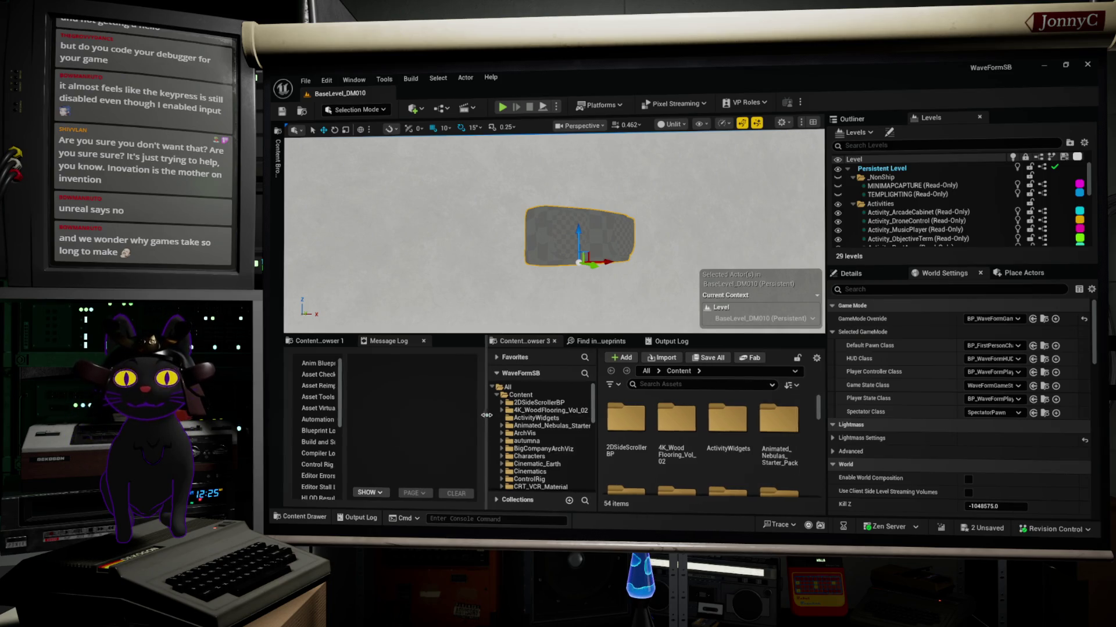
pyautogui.click(321, 341)
pyautogui.moveTo(442, 262)
pyautogui.mouseDown()
pyautogui.moveTo(523, 227)
pyautogui.moveTo(477, 233)
pyautogui.mouseUp()
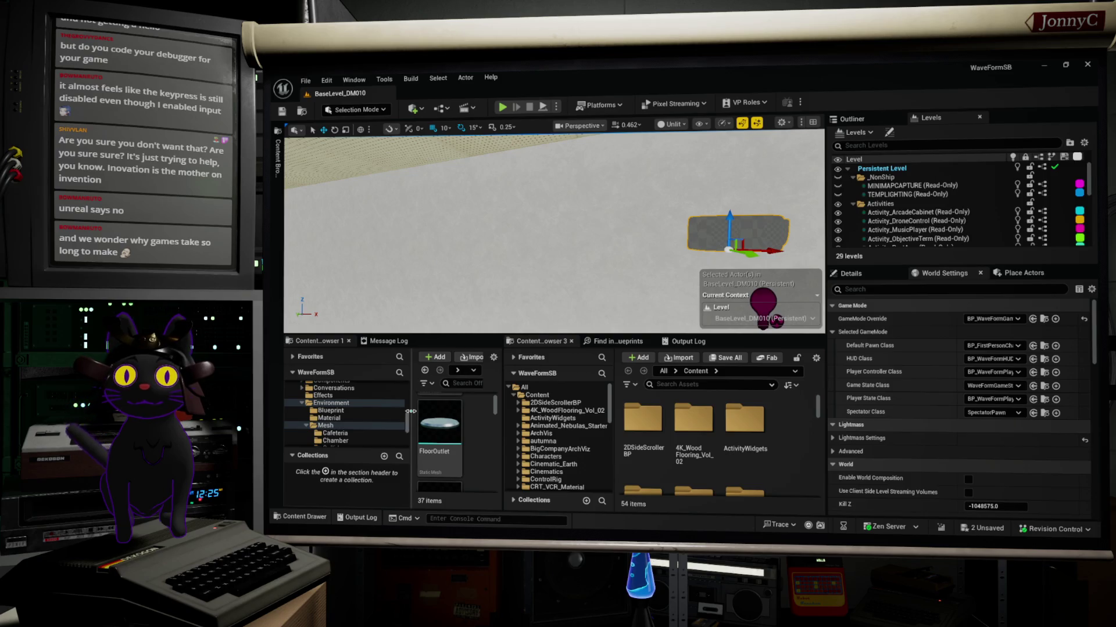
# - Expand WaveForm > Characters and open the BaseEnemy folder
pyautogui.moveTo(410, 411); pyautogui.dragTo(390, 411)
pyautogui.scroll(-1, 693, 399)
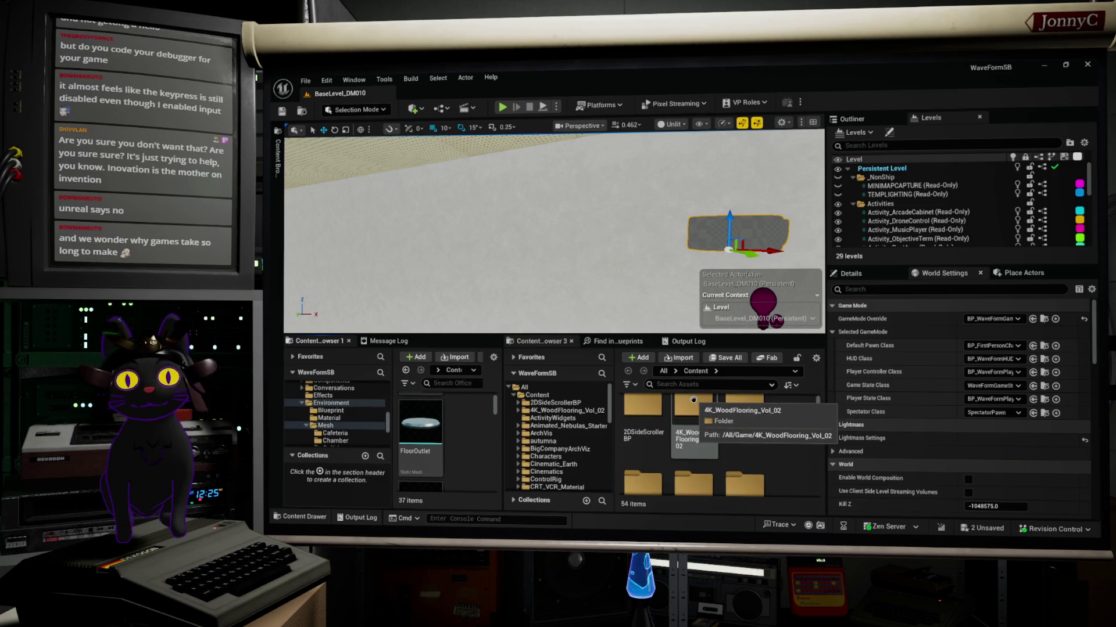
pyautogui.scroll(-2, 555, 433)
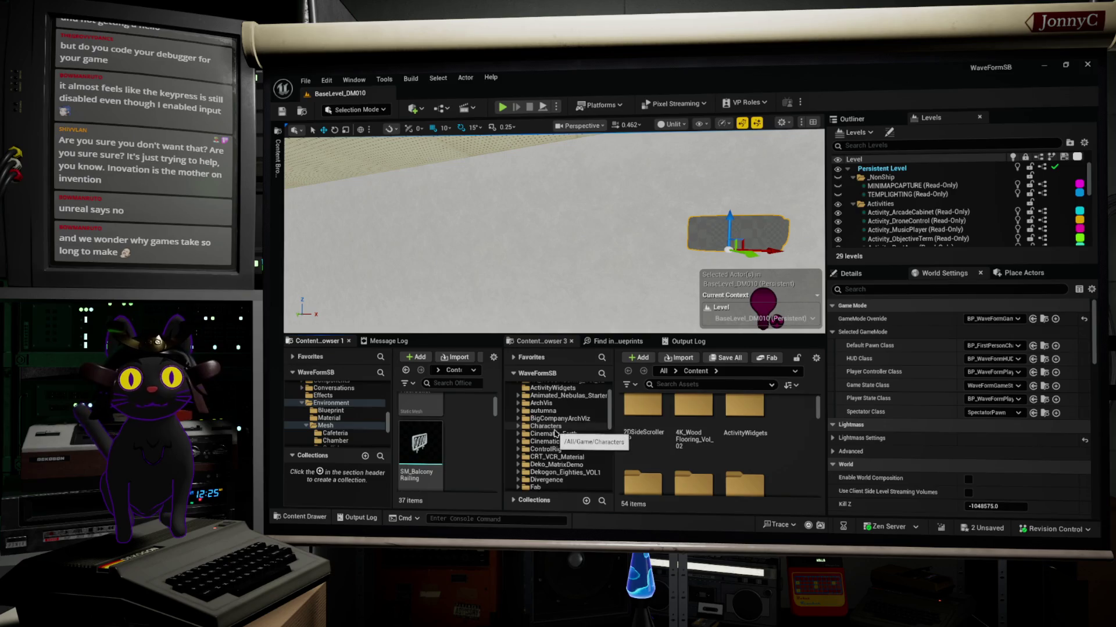
pyautogui.scroll(-10, 555, 433)
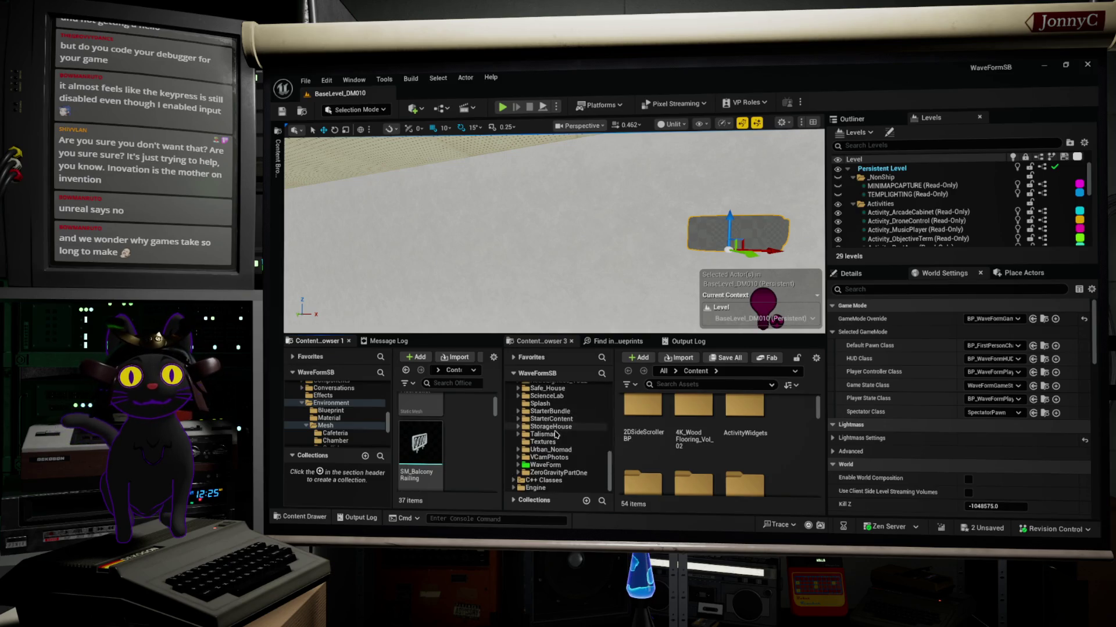
pyautogui.scroll(-2, 556, 434)
pyautogui.click(518, 465)
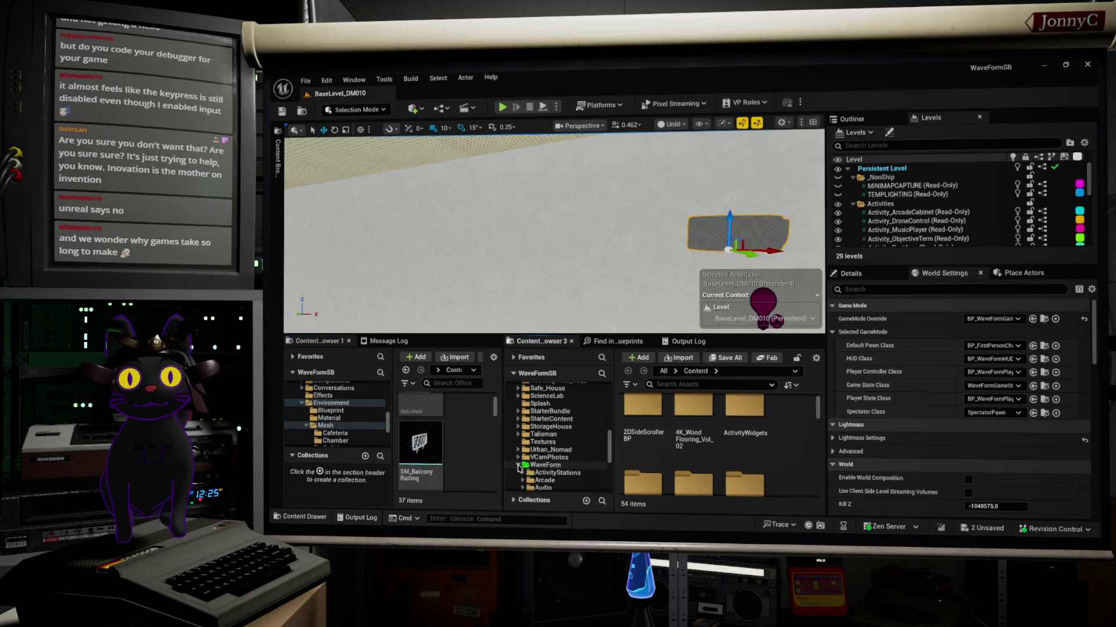
pyautogui.scroll(-3, 540, 459)
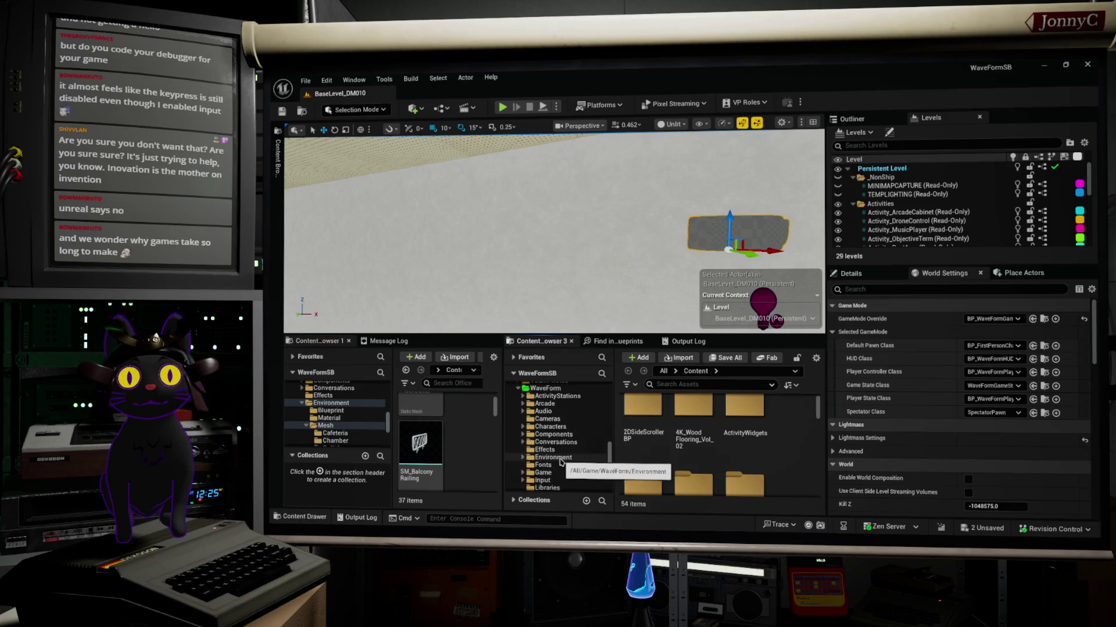
pyautogui.doubleClick(568, 427)
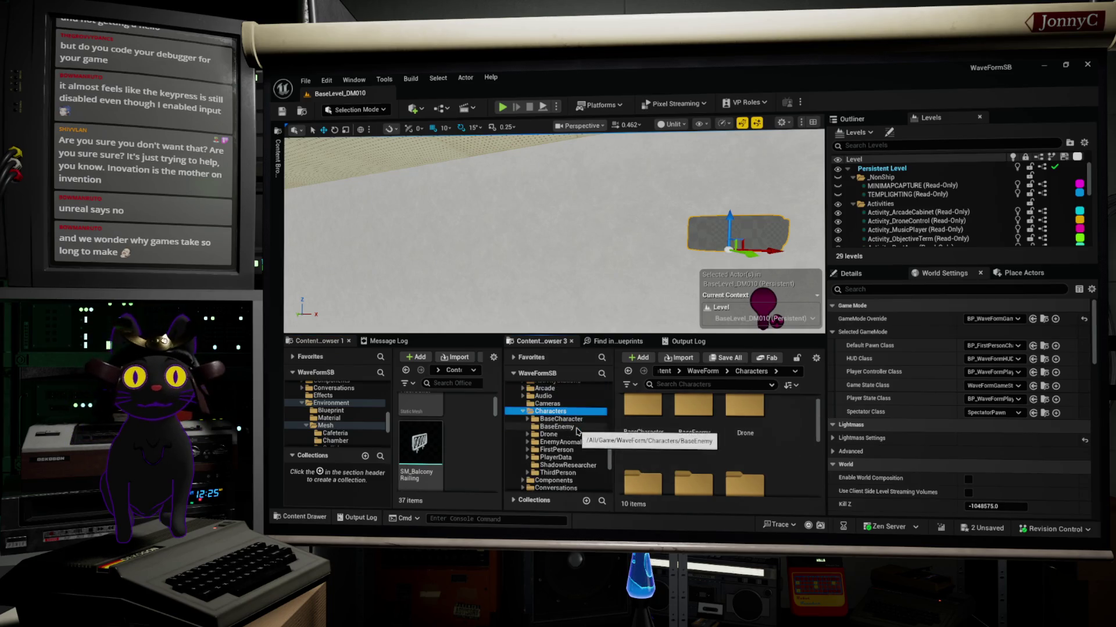
pyautogui.click(575, 428)
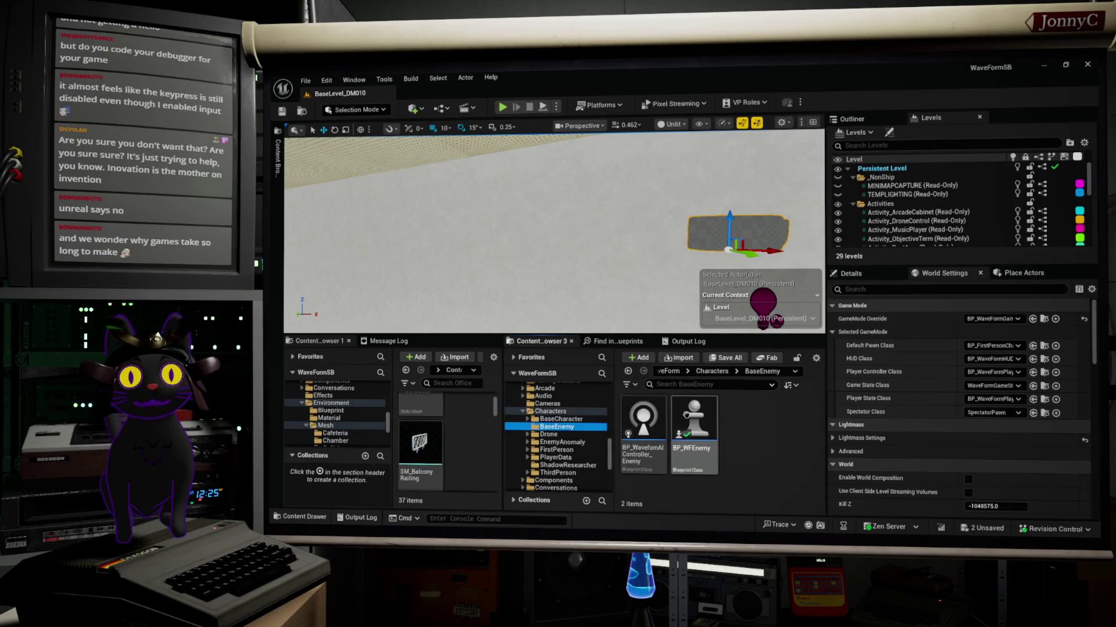
# - Open BP_WFEnemy's EventGraph and position its editor window beside the level view
pyautogui.doubleClick(686, 414)
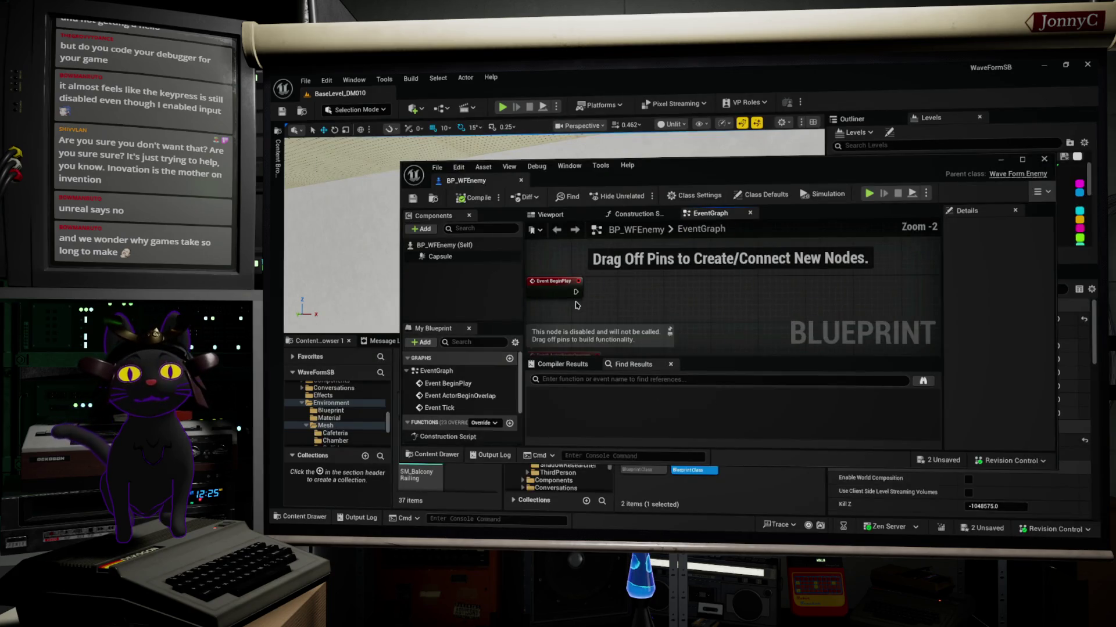
pyautogui.moveTo(576, 305)
pyautogui.mouseDown()
pyautogui.moveTo(611, 301)
pyautogui.moveTo(594, 284)
pyautogui.mouseUp()
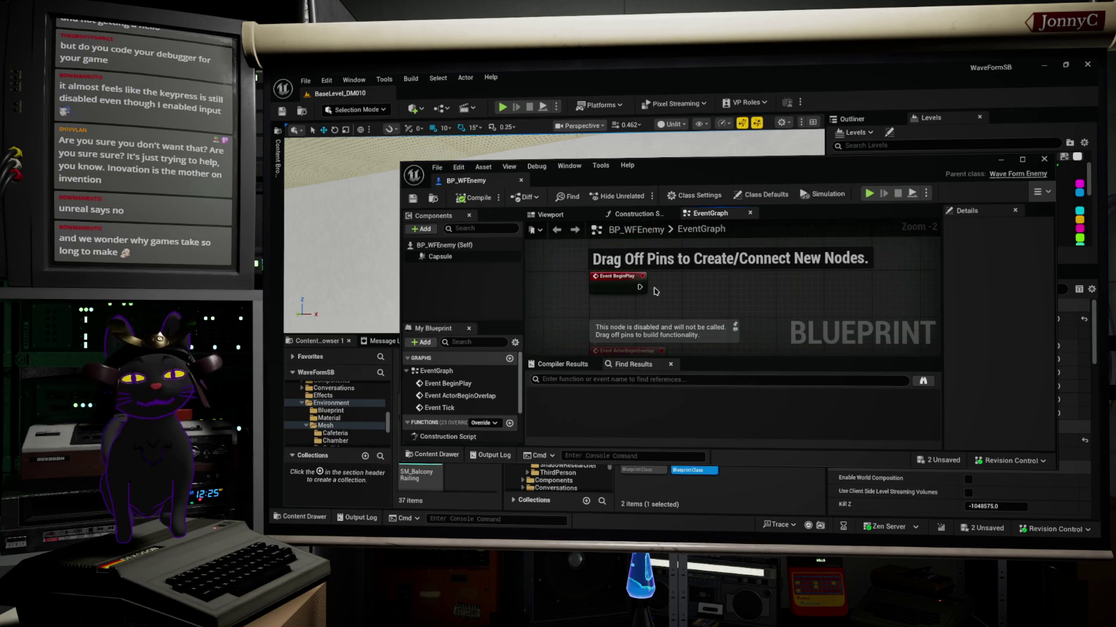
pyautogui.moveTo(871, 173); pyautogui.dragTo(621, 172)
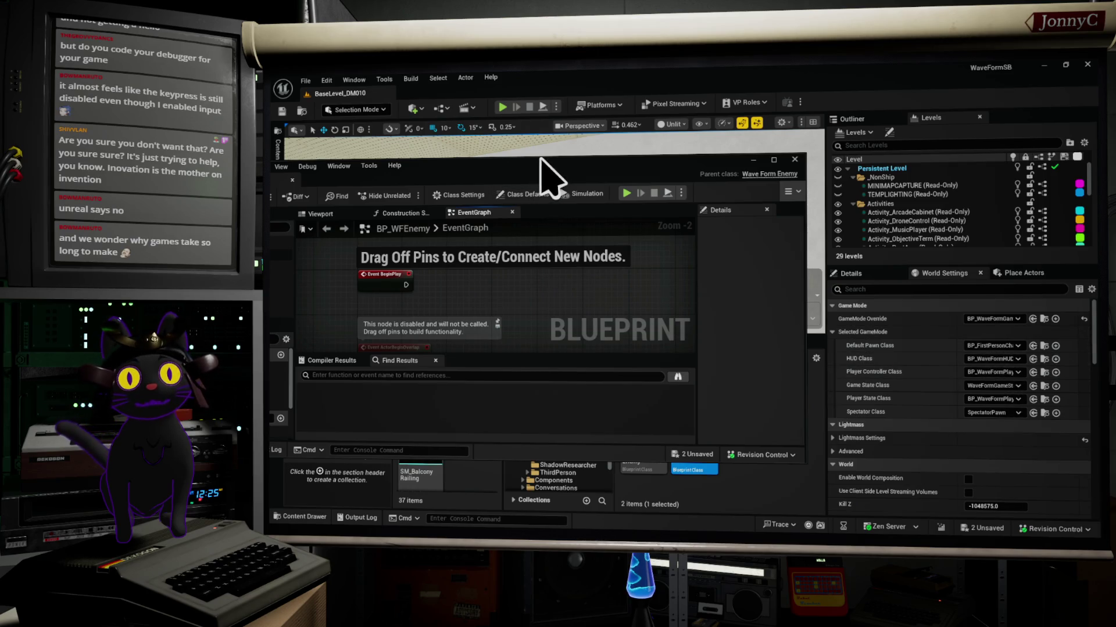
pyautogui.moveTo(543, 165); pyautogui.dragTo(848, 174)
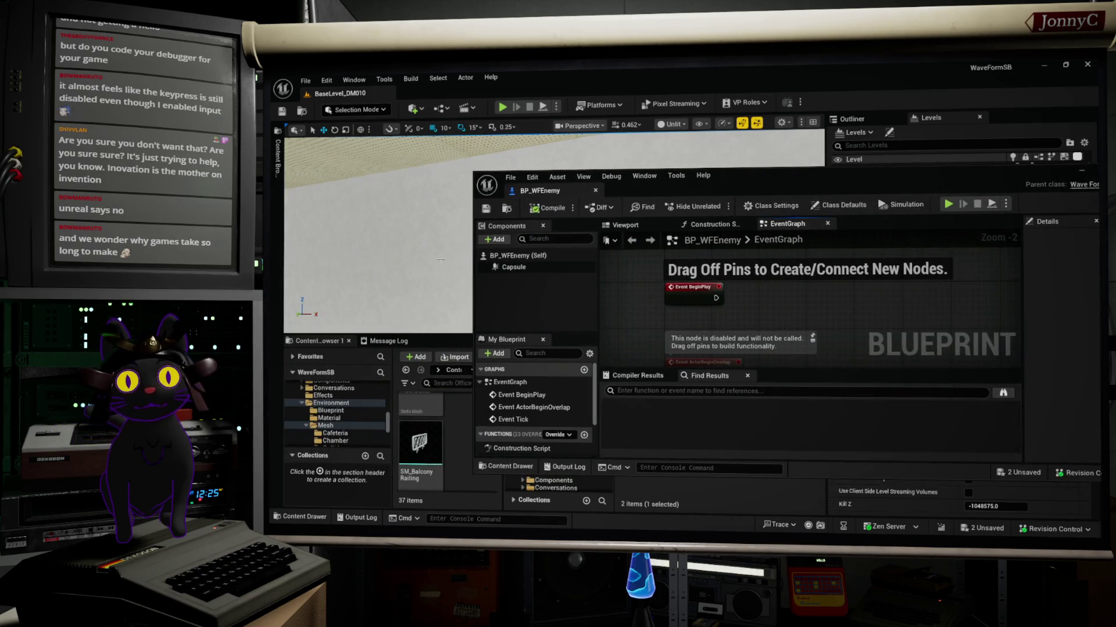
pyautogui.moveTo(407, 262)
pyautogui.mouseDown()
pyautogui.moveTo(430, 291)
pyautogui.moveTo(447, 354)
pyautogui.mouseUp()
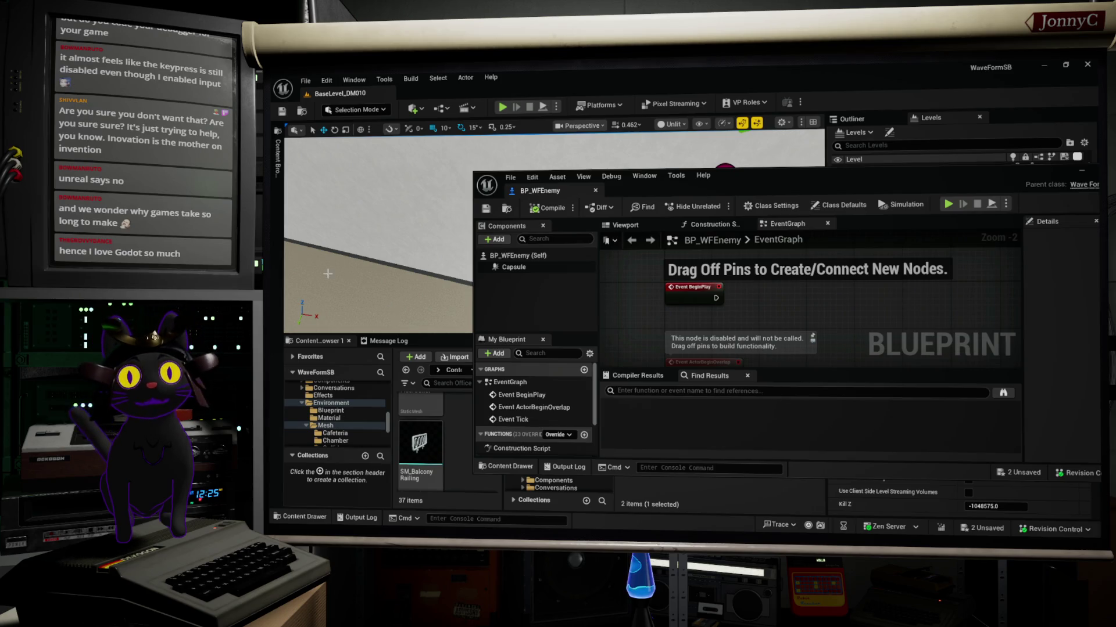
# - Check the Edit and Select menus, then show the Blueprints dropdown's Open Level Blueprint entry
pyautogui.click(328, 83)
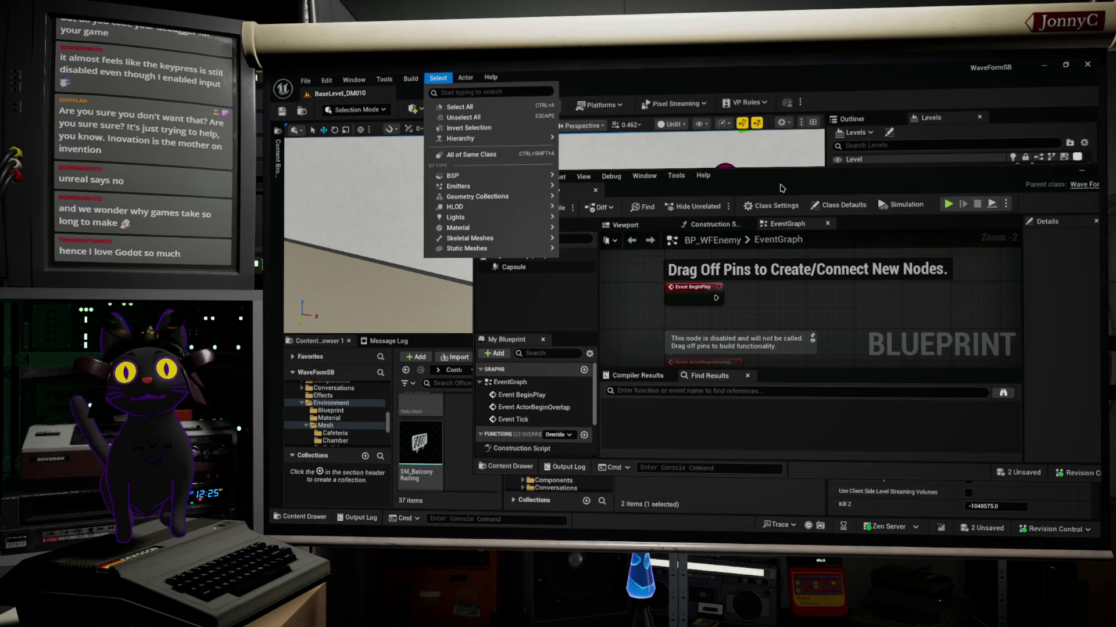
pyautogui.click(819, 186)
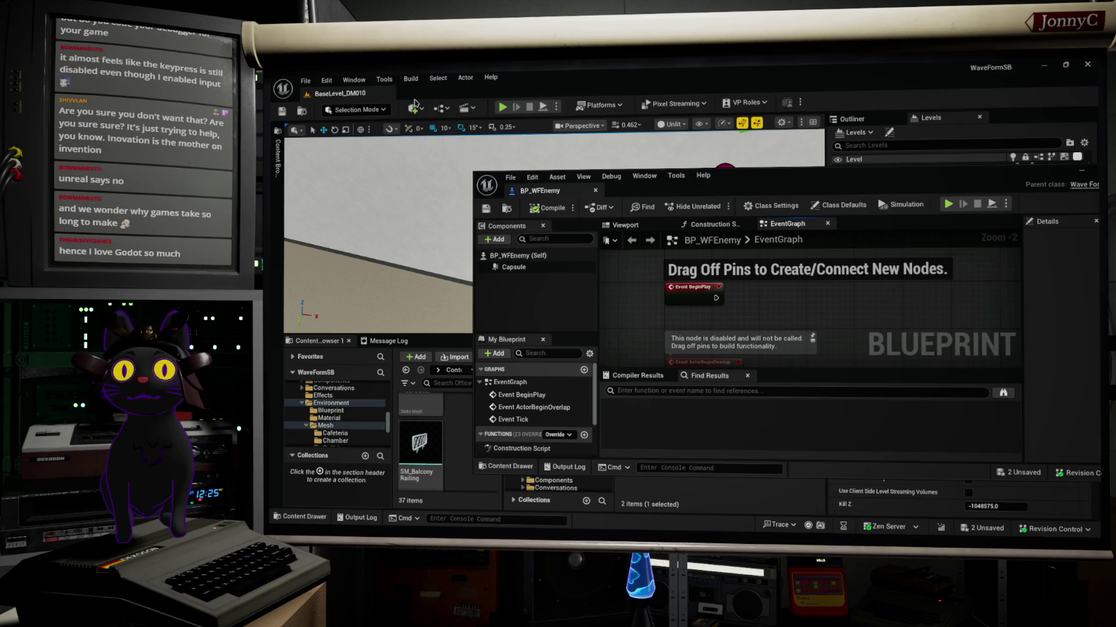
pyautogui.click(442, 109)
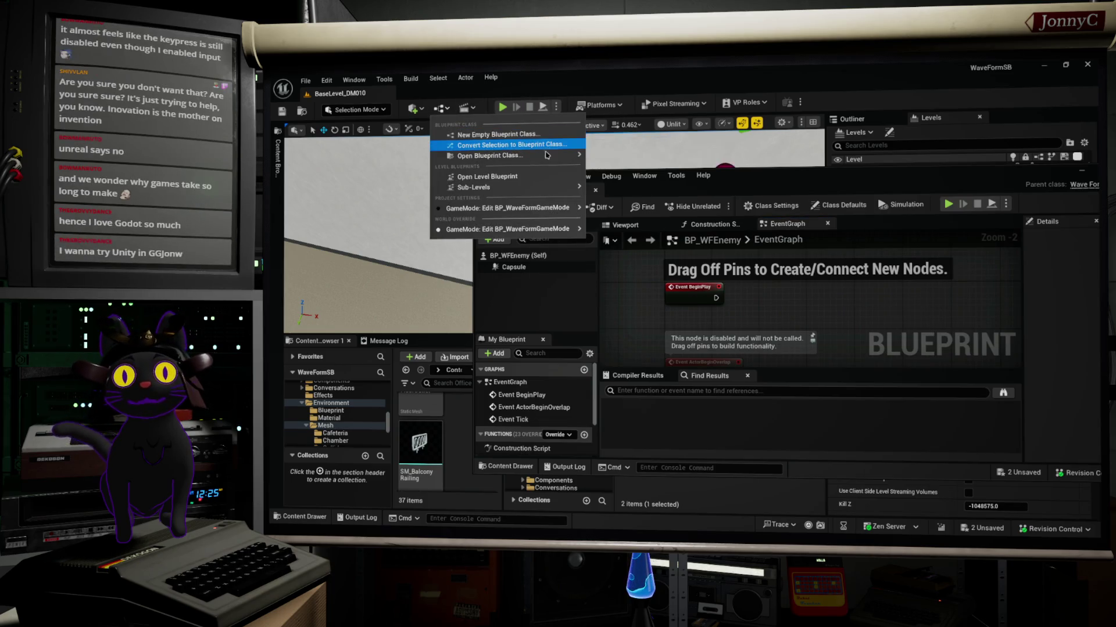
pyautogui.moveTo(523, 189)
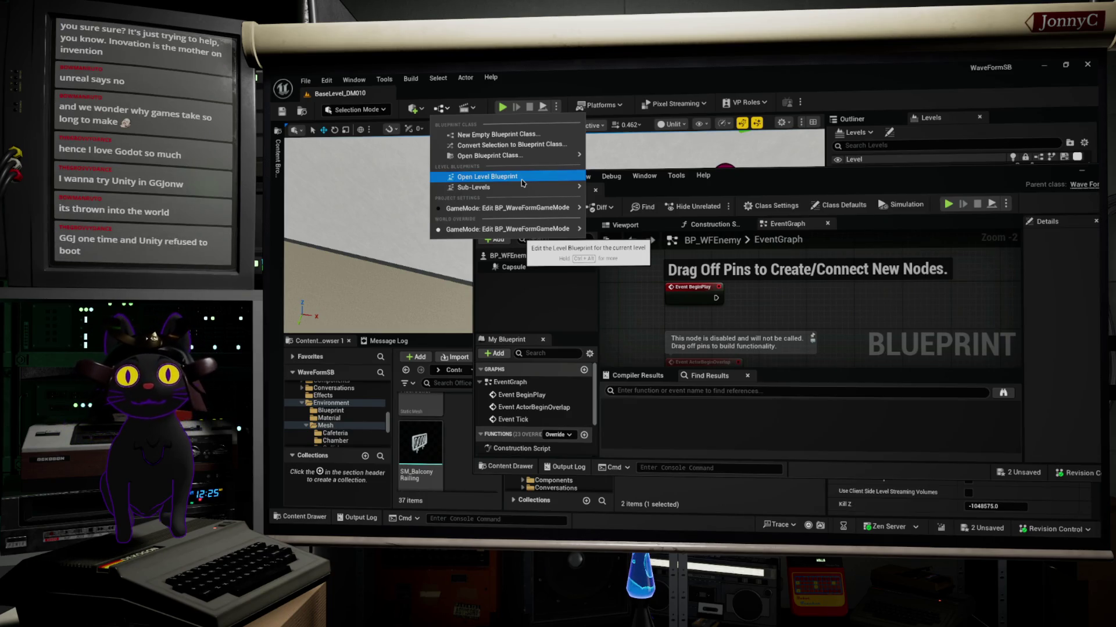
# - Open BaseLevel_DM010's Level Blueprint full-screen and inspect the Get Controlled Pawn and SET nodes
pyautogui.click(521, 181)
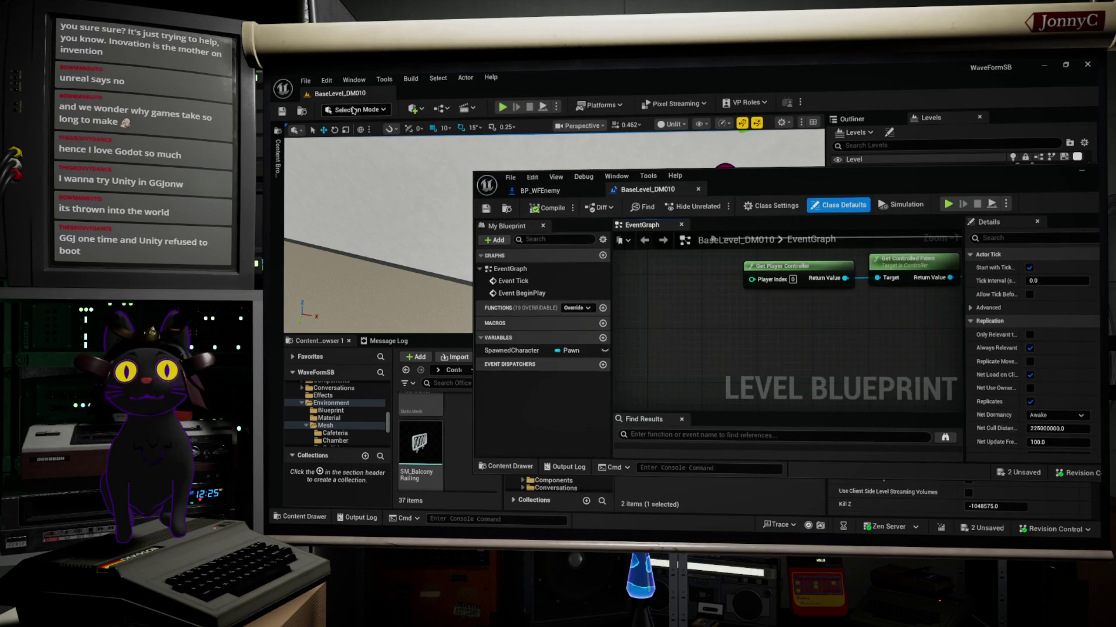
pyautogui.click(411, 110)
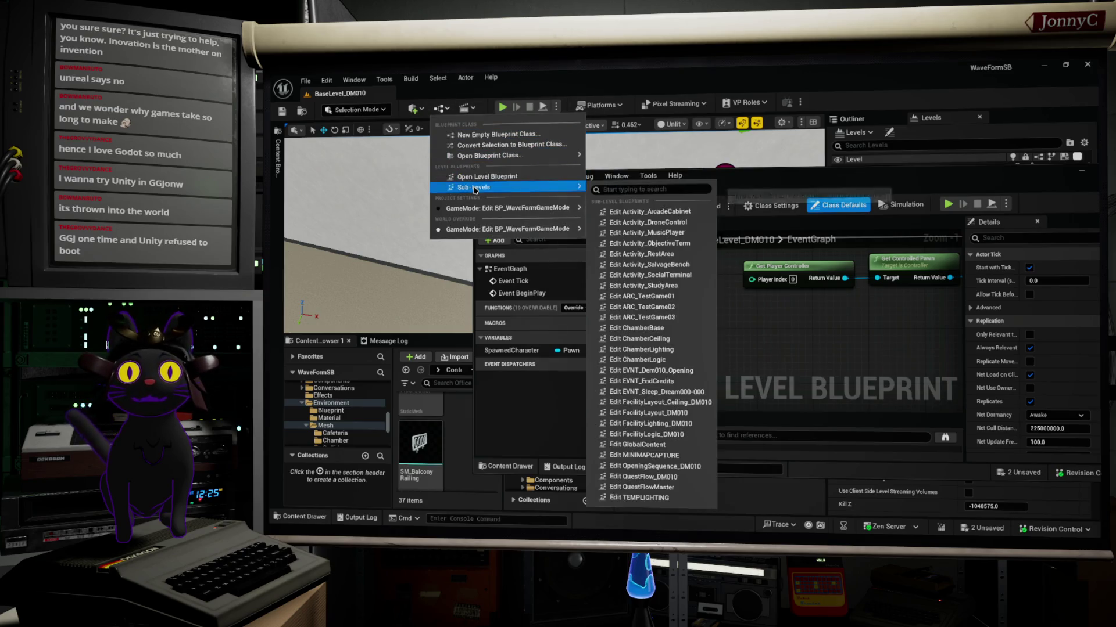
pyautogui.click(851, 173)
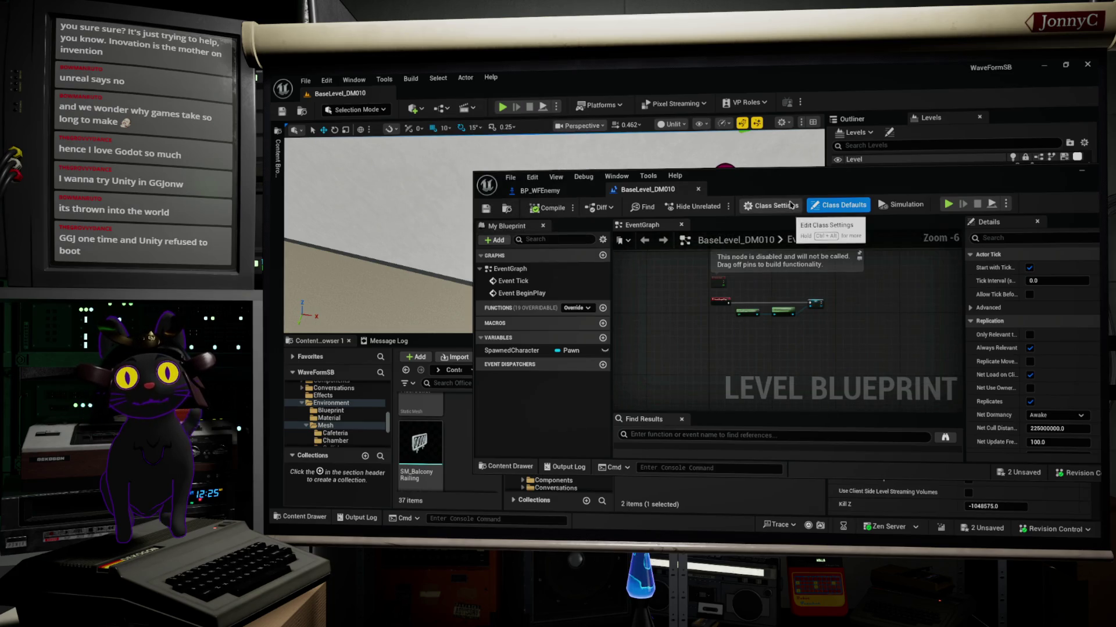
pyautogui.doubleClick(800, 183)
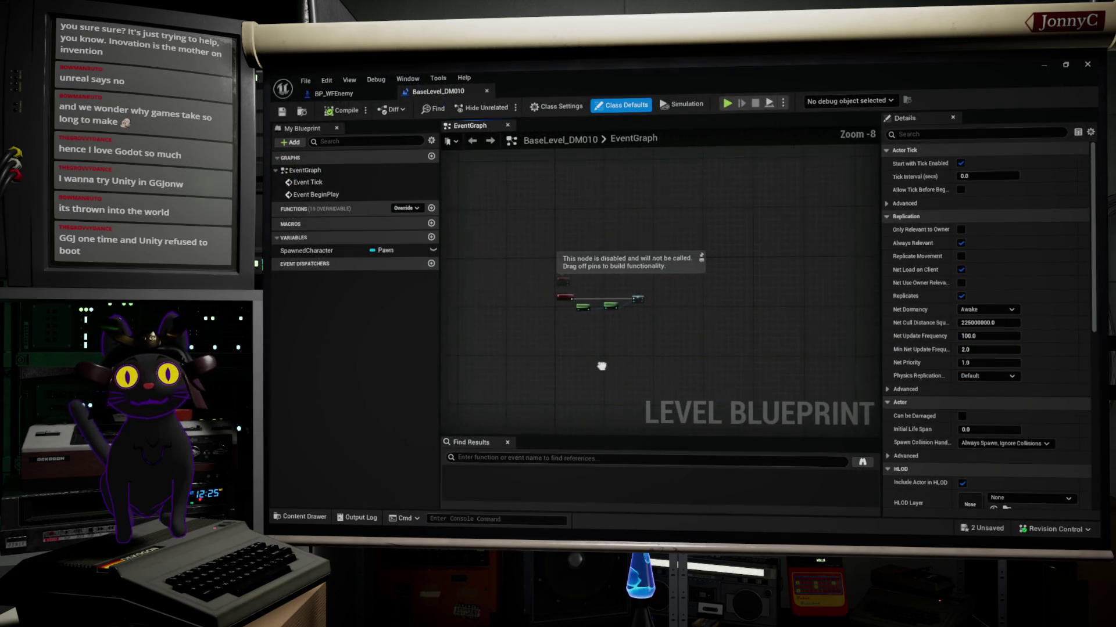
pyautogui.scroll(8, 600, 349)
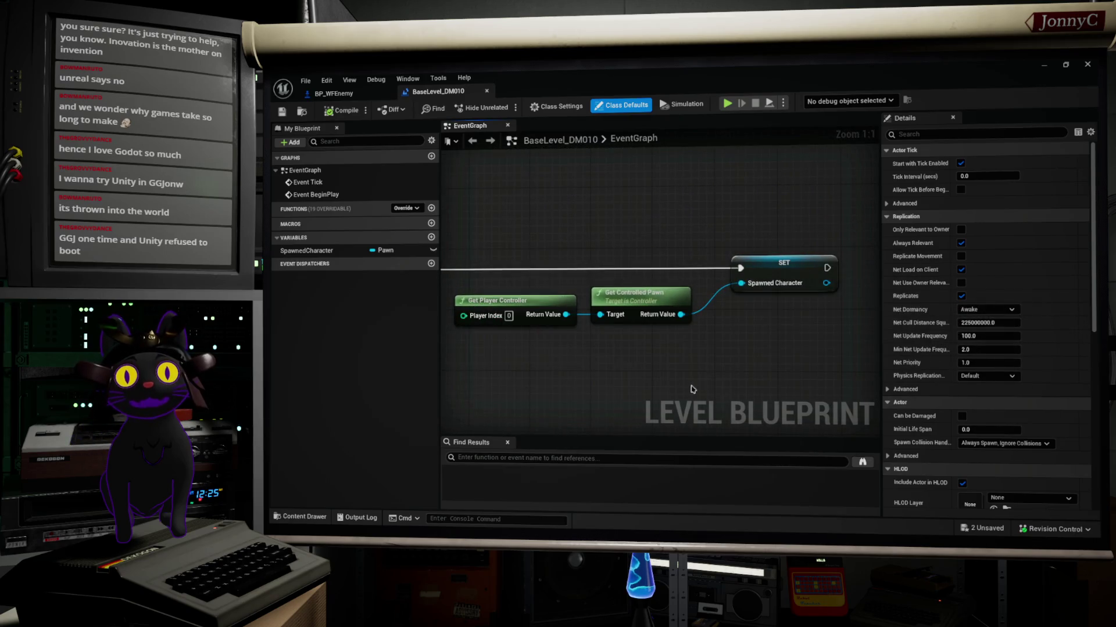
pyautogui.moveTo(765, 347); pyautogui.dragTo(801, 361)
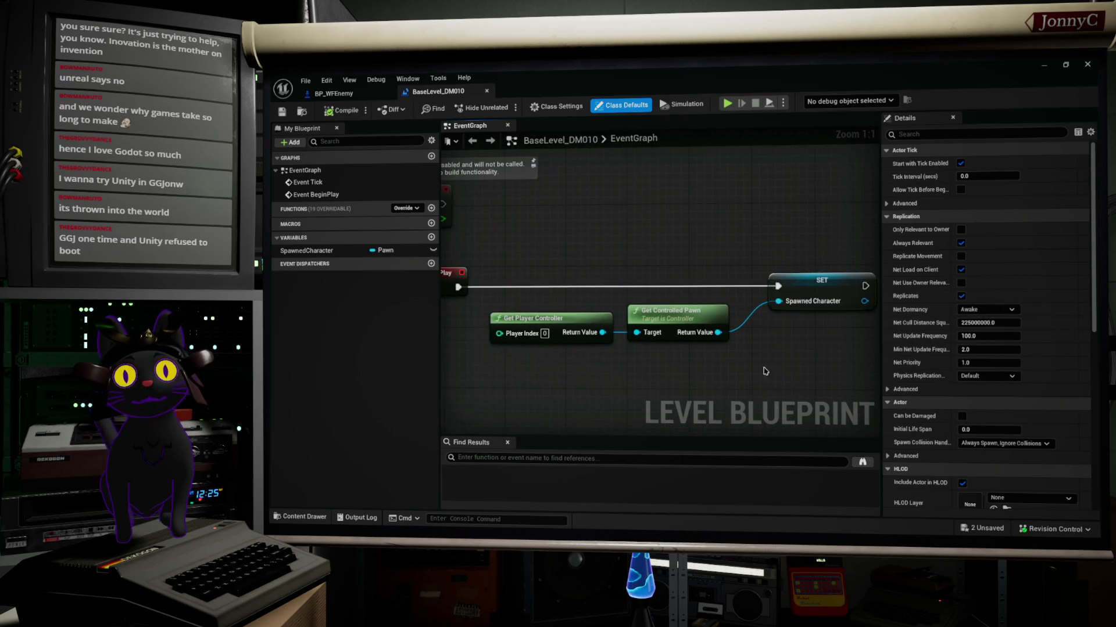
pyautogui.click(668, 314)
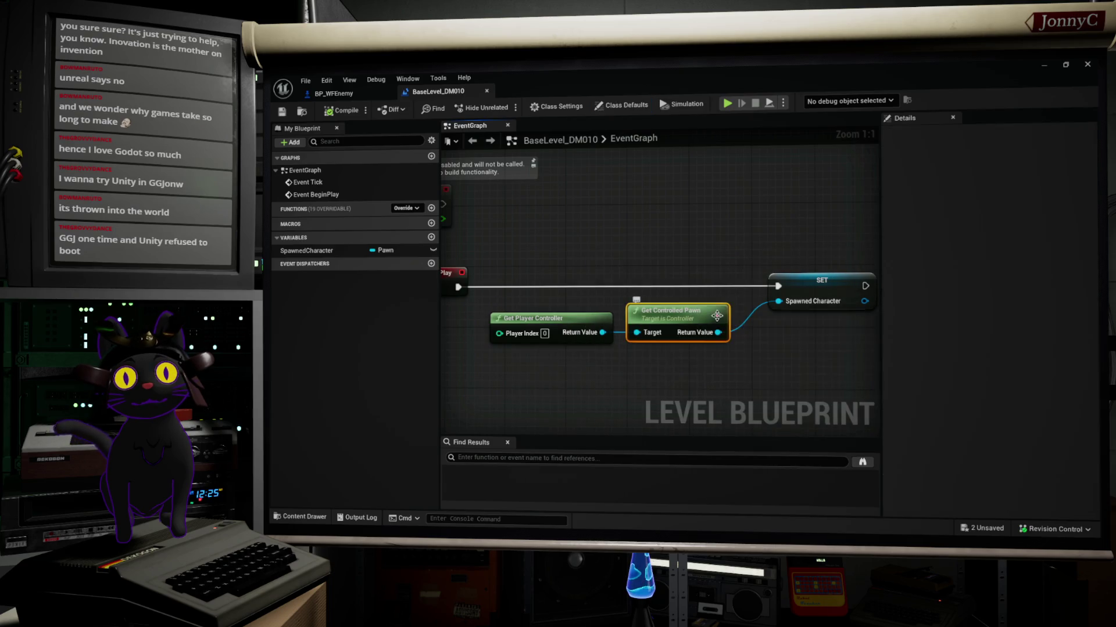
pyautogui.click(832, 293)
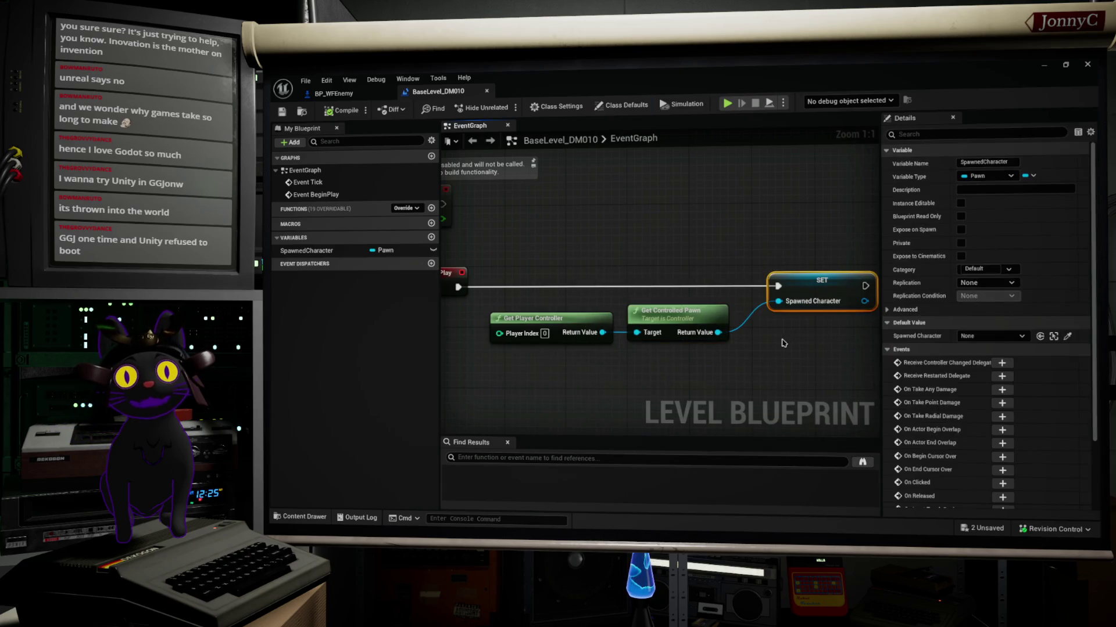
pyautogui.scroll(-1, 784, 343)
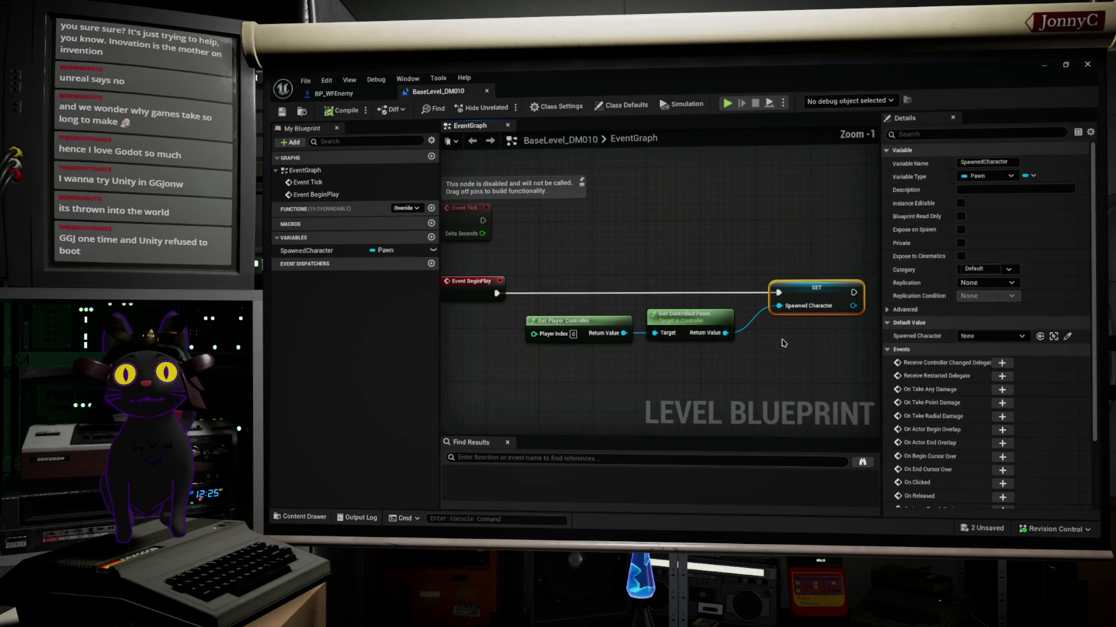
# - Find references to SpawnedCharacter by name and centre the BeginPlay chain
pyautogui.rightClick(306, 254)
pyautogui.moveTo(354, 289)
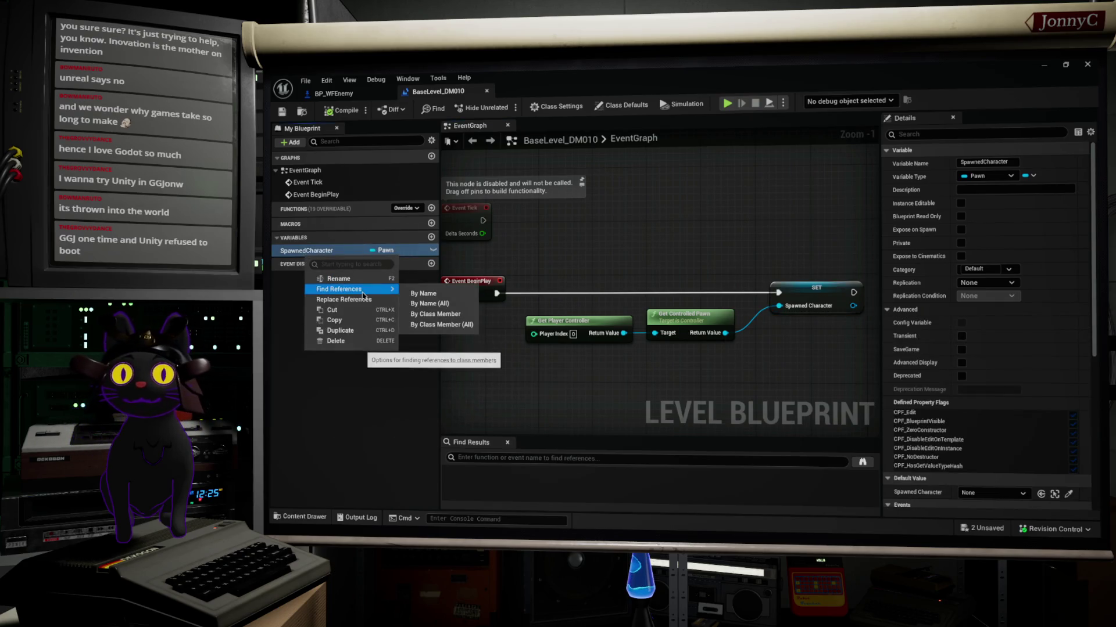
pyautogui.click(427, 295)
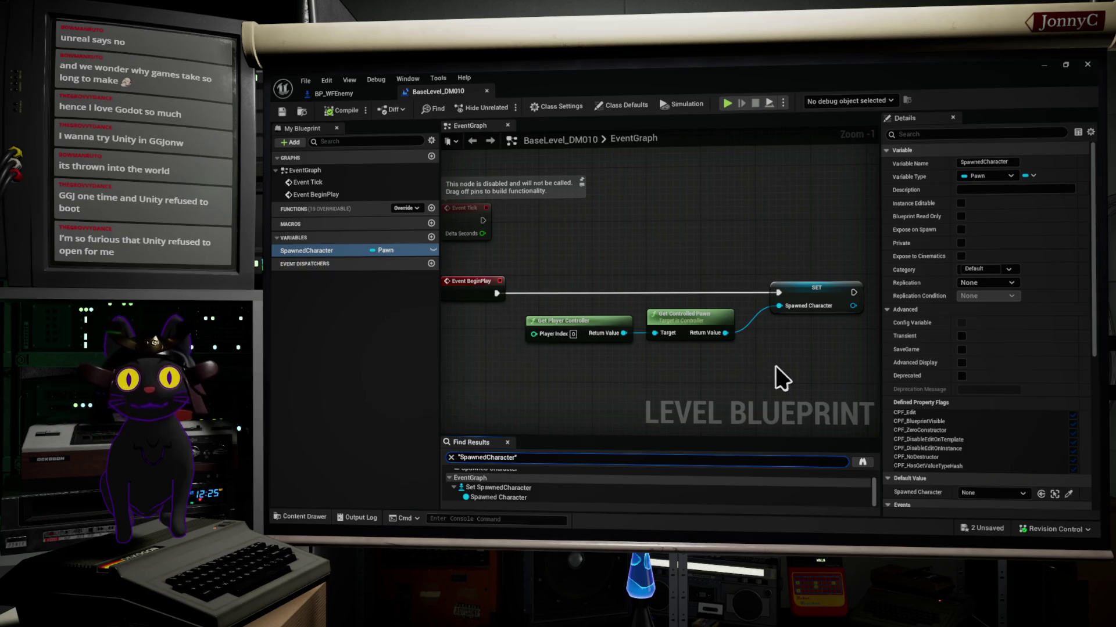
pyautogui.moveTo(775, 365); pyautogui.dragTo(753, 384)
pyautogui.moveTo(479, 324); pyautogui.dragTo(554, 245)
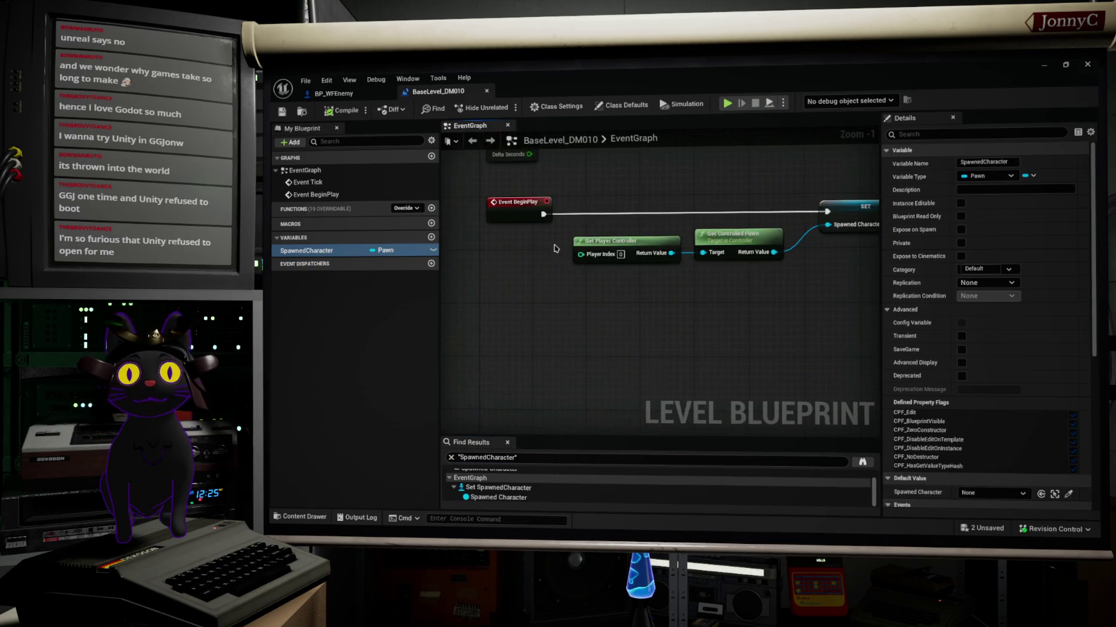
# - Search 'keyboard 1' in All Actions and add the Keyboard Events '1' node
pyautogui.rightClick(521, 337)
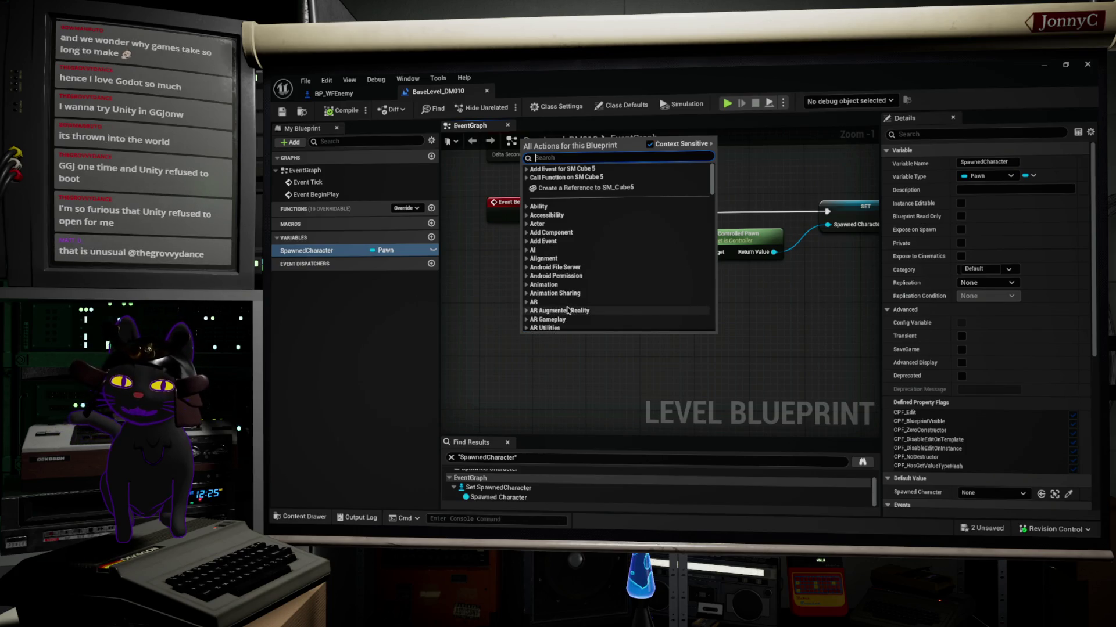
pyautogui.write('inut 1')
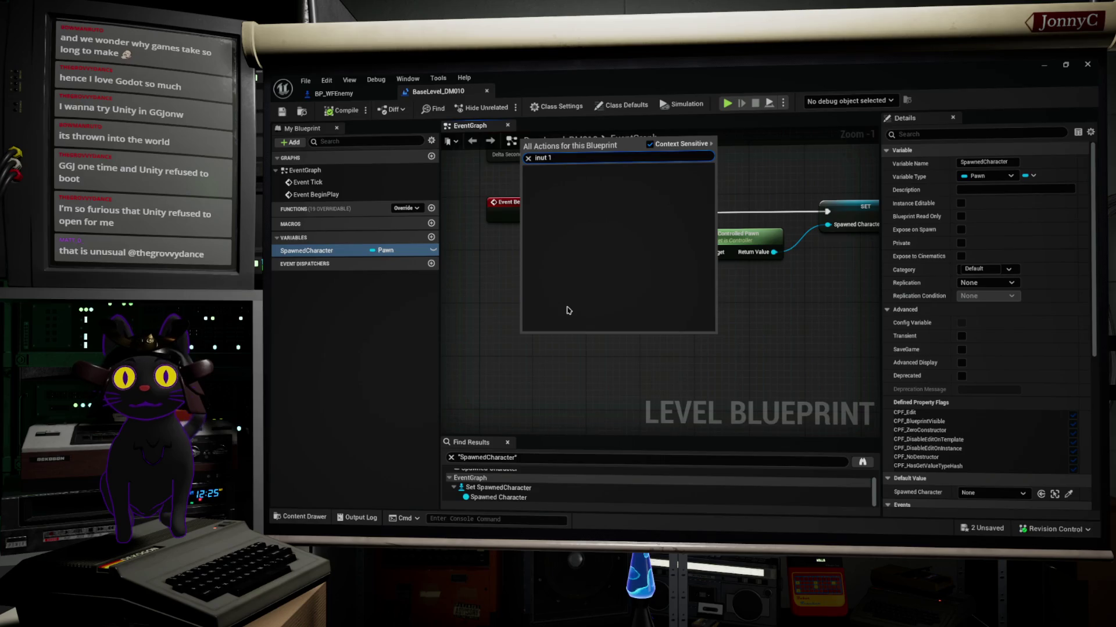
pyautogui.press('BackSpace')
pyautogui.press('BackSpace')
pyautogui.press('BackSpace')
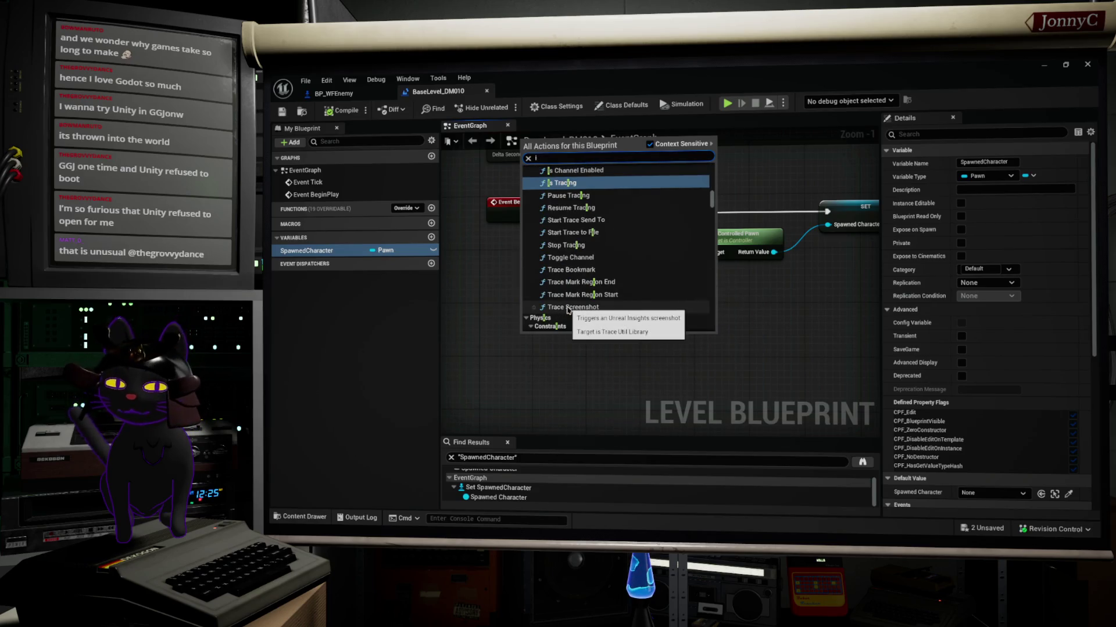
pyautogui.press('BackSpace')
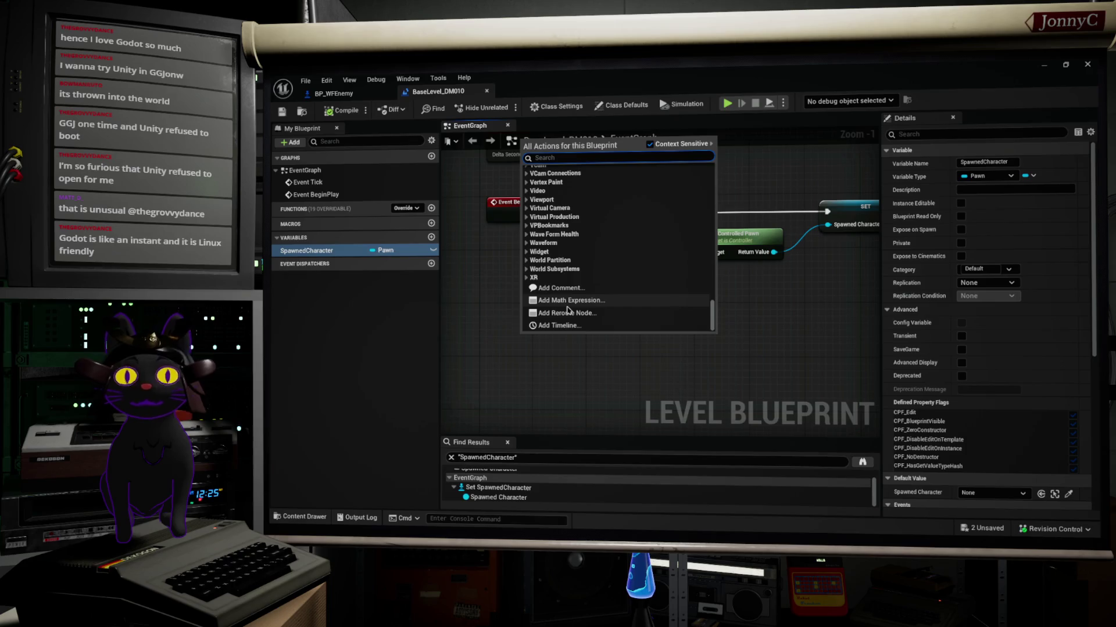
pyautogui.write('keyboar')
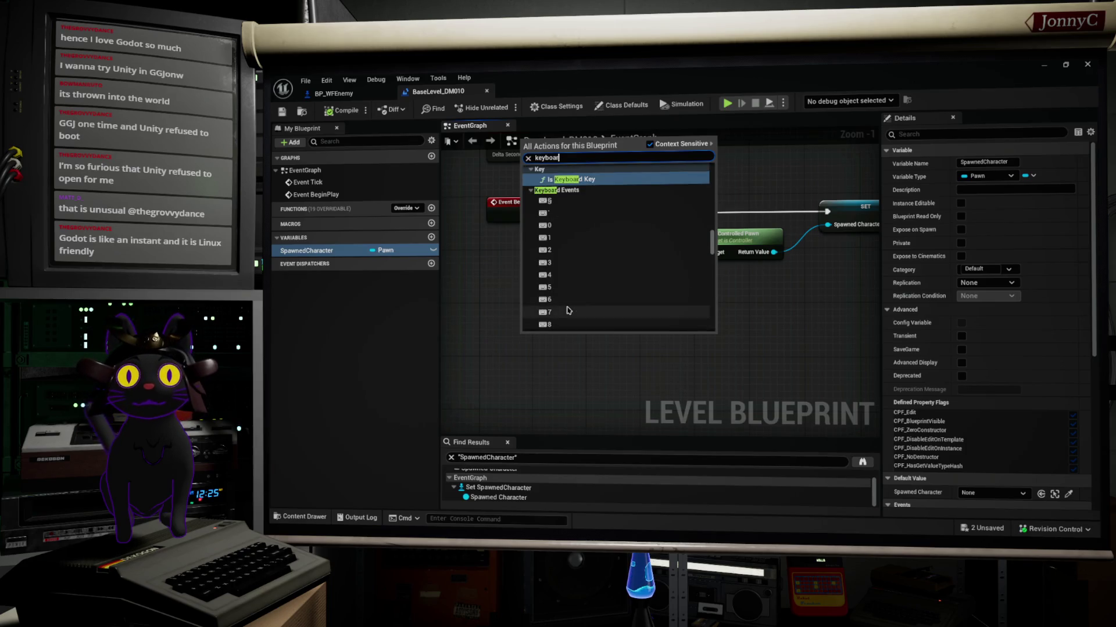
pyautogui.write('d 1')
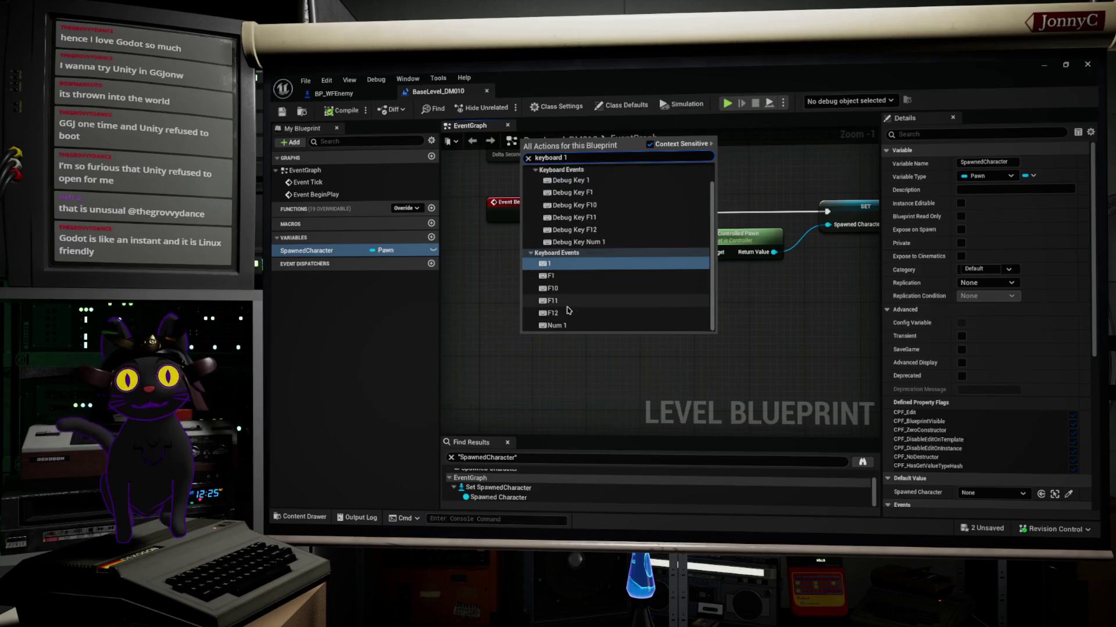
pyautogui.click(549, 267)
# - Add a Debug Key 1 event via a 'debug 1' search and place it beside the 1 node
pyautogui.rightClick(639, 352)
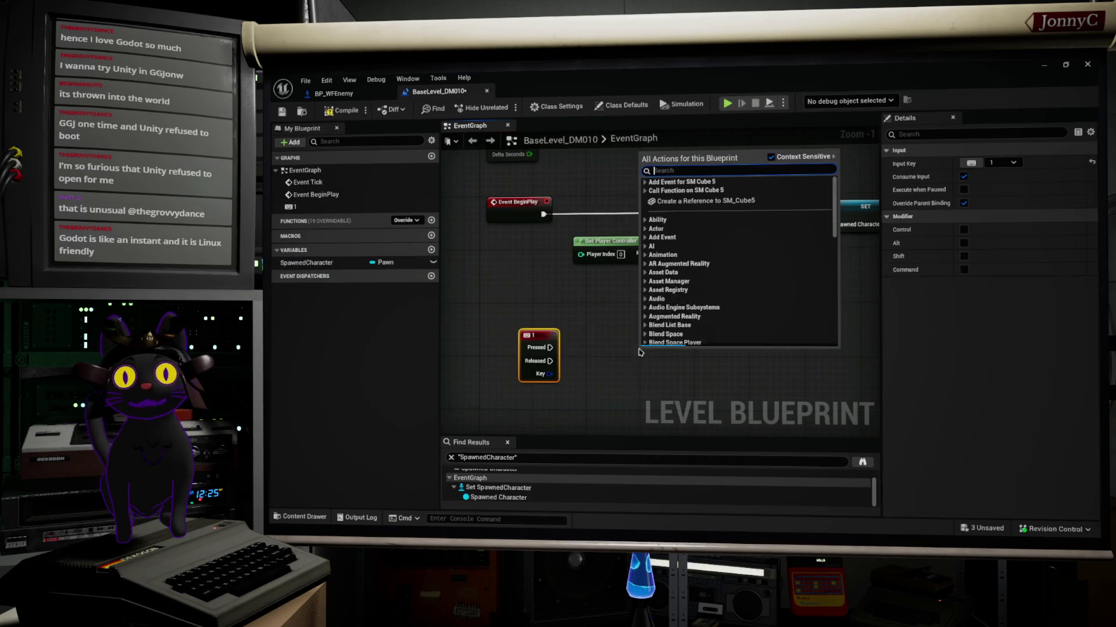
pyautogui.write('sebug')
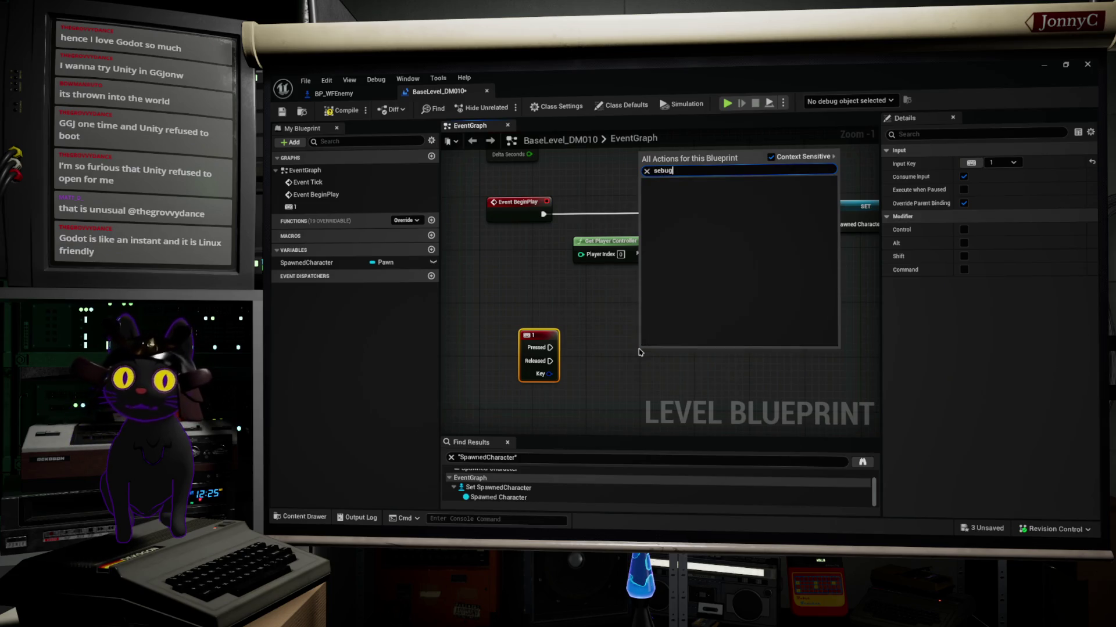
pyautogui.press('BackSpace')
pyautogui.press('BackSpace')
pyautogui.press('BackSpace')
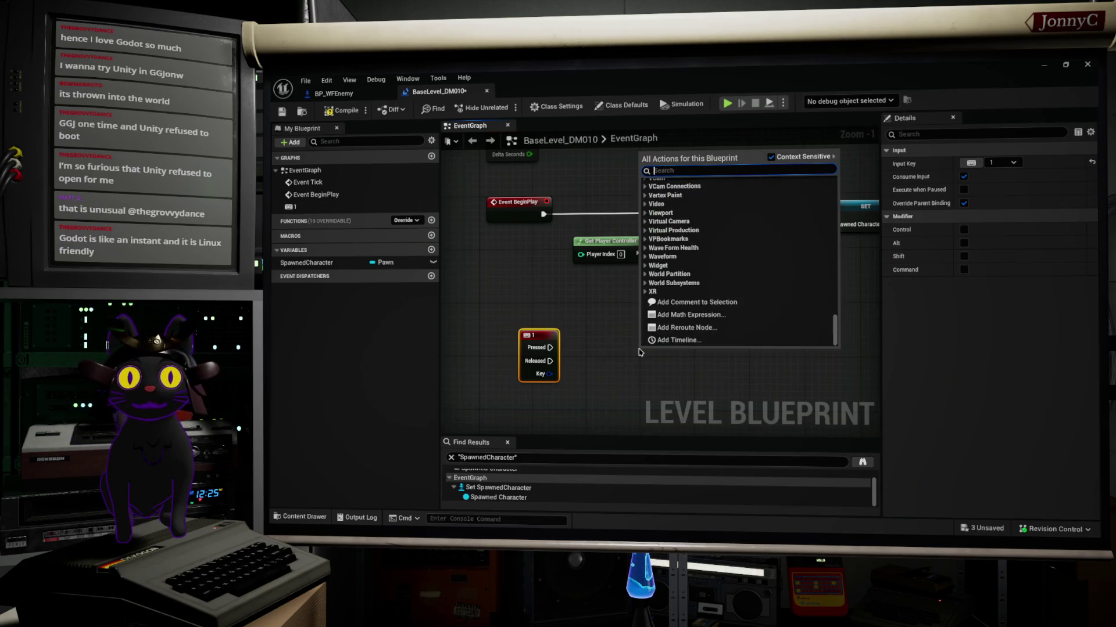
pyautogui.write('debug 1')
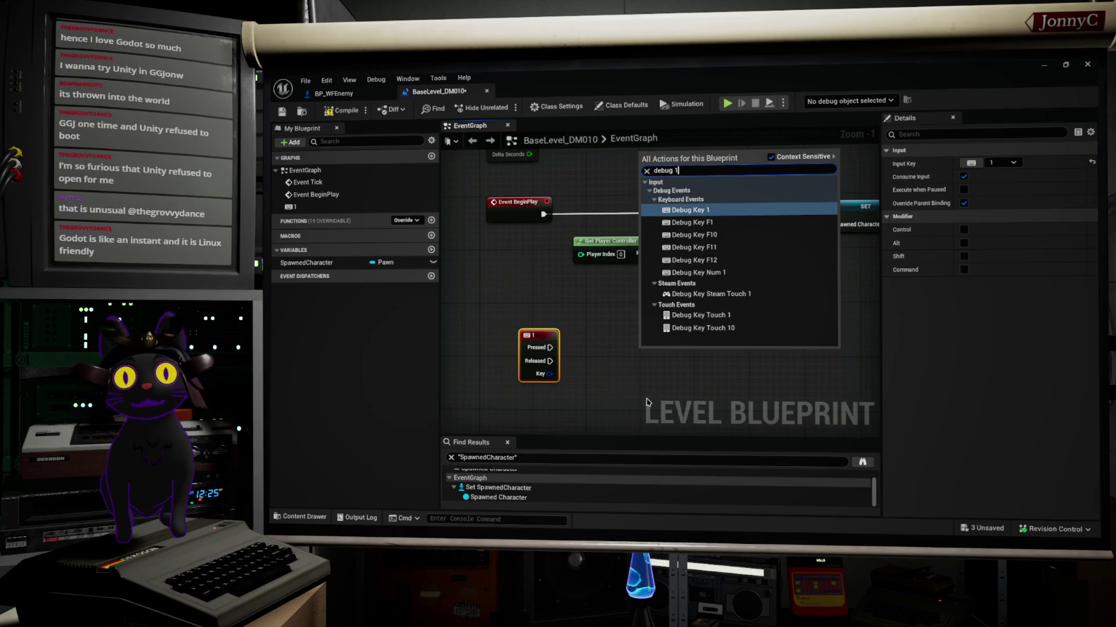
pyautogui.click(690, 212)
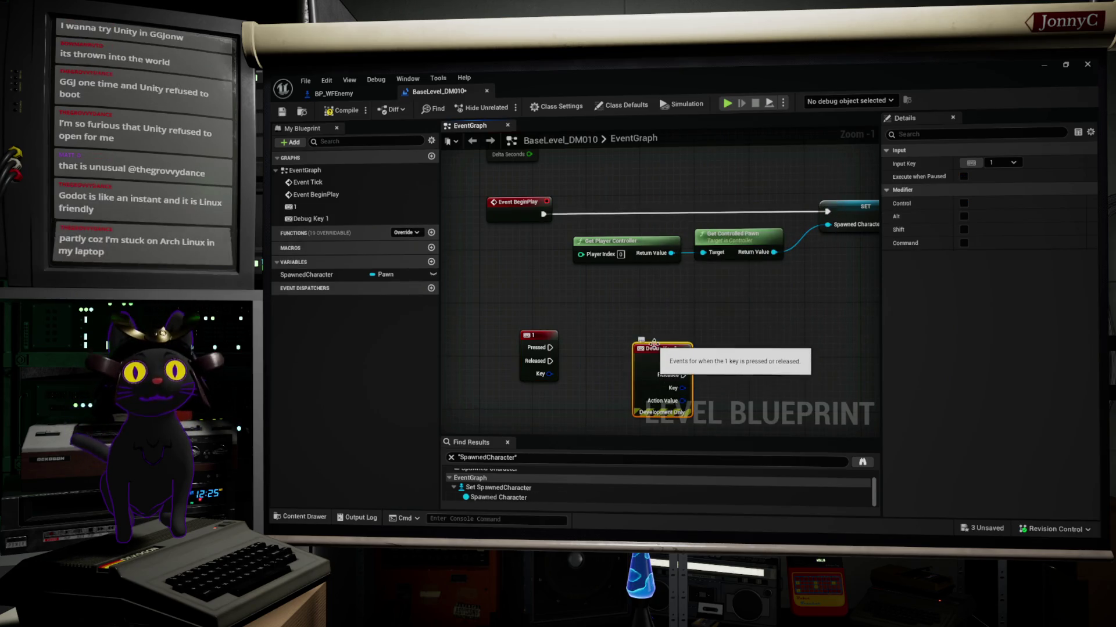
pyautogui.moveTo(655, 349)
pyautogui.mouseDown()
pyautogui.moveTo(600, 324)
pyautogui.moveTo(614, 335)
pyautogui.mouseUp()
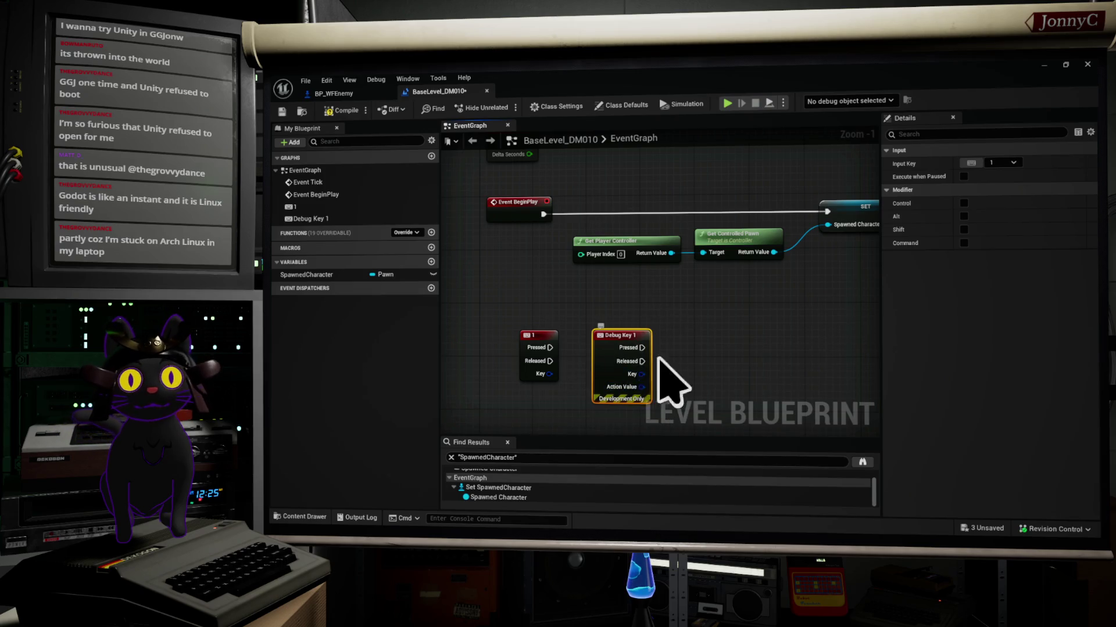
pyautogui.moveTo(609, 337)
pyautogui.mouseDown()
pyautogui.moveTo(739, 352)
pyautogui.moveTo(738, 343)
pyautogui.mouseUp()
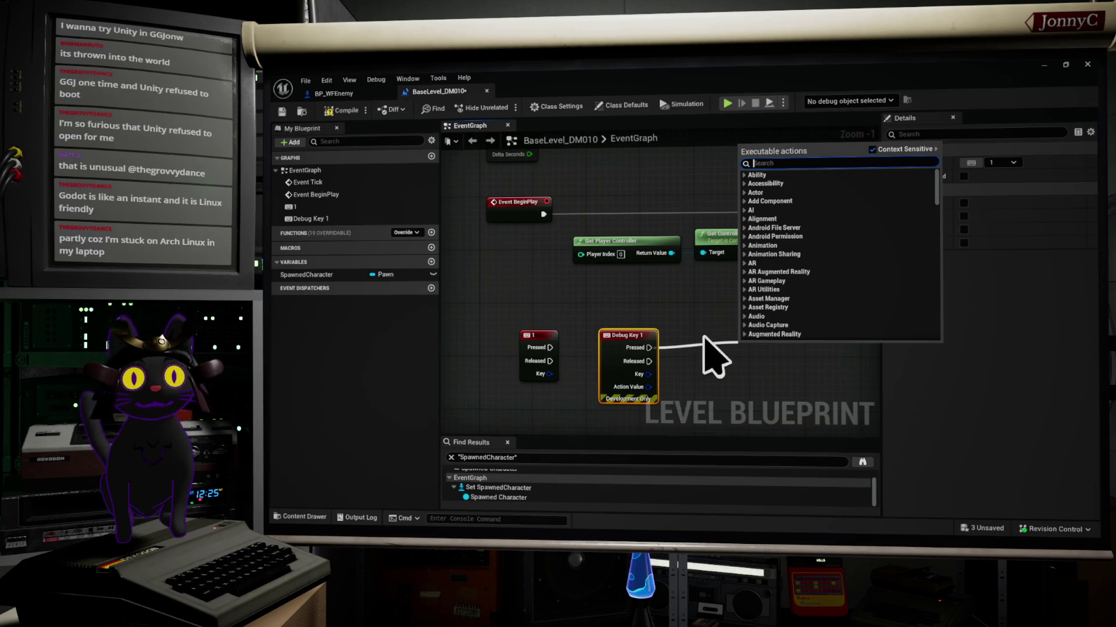
# - Stack the 1 key node above Debug Key 1 and move both left under BeginPlay
pyautogui.moveTo(545, 347)
pyautogui.mouseDown()
pyautogui.moveTo(632, 293)
pyautogui.moveTo(662, 299)
pyautogui.moveTo(691, 285)
pyautogui.moveTo(633, 284)
pyautogui.mouseUp()
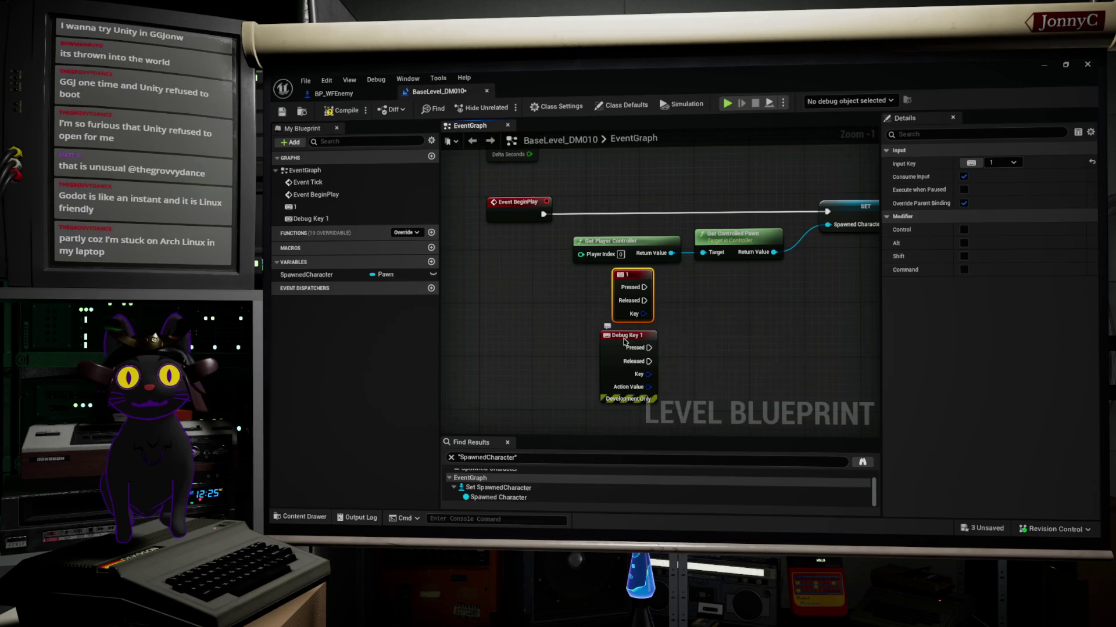
pyautogui.moveTo(628, 341); pyautogui.dragTo(620, 341)
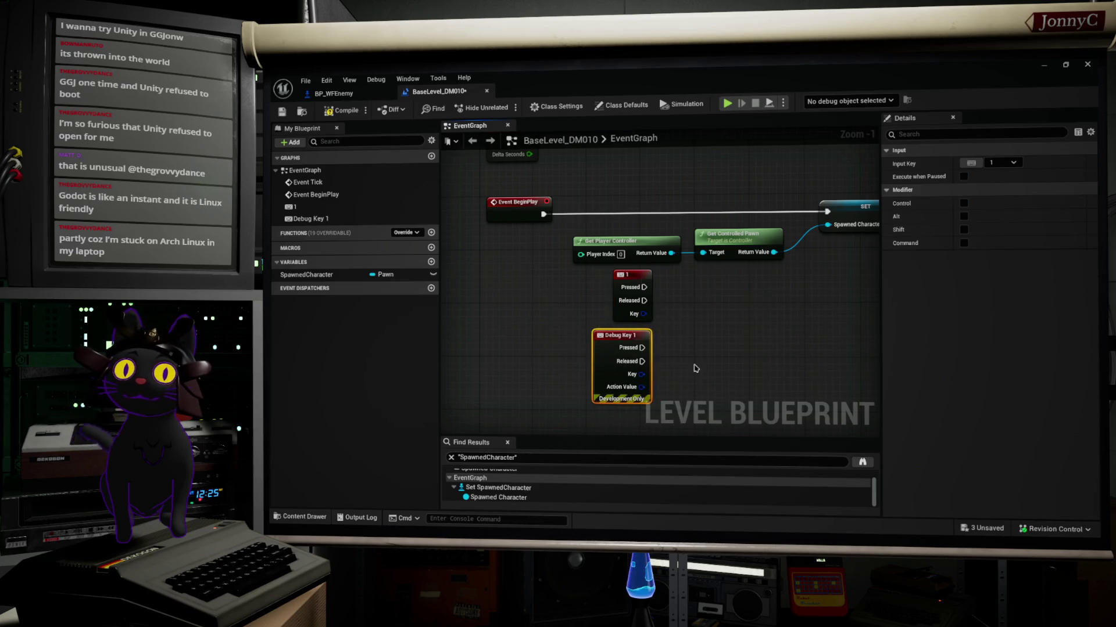
pyautogui.click(503, 203)
pyautogui.scroll(-2, 590, 328)
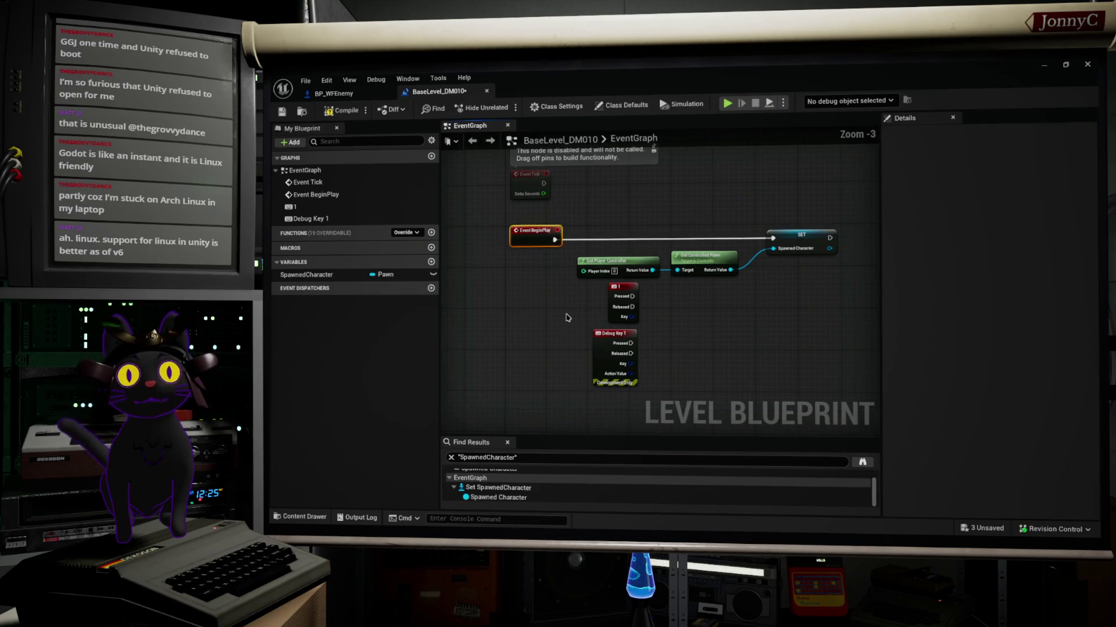
pyautogui.moveTo(567, 318)
pyautogui.mouseDown()
pyautogui.moveTo(639, 377)
pyautogui.moveTo(633, 349)
pyautogui.moveTo(567, 305)
pyautogui.moveTo(570, 378)
pyautogui.mouseUp()
pyautogui.moveTo(622, 289); pyautogui.dragTo(544, 294)
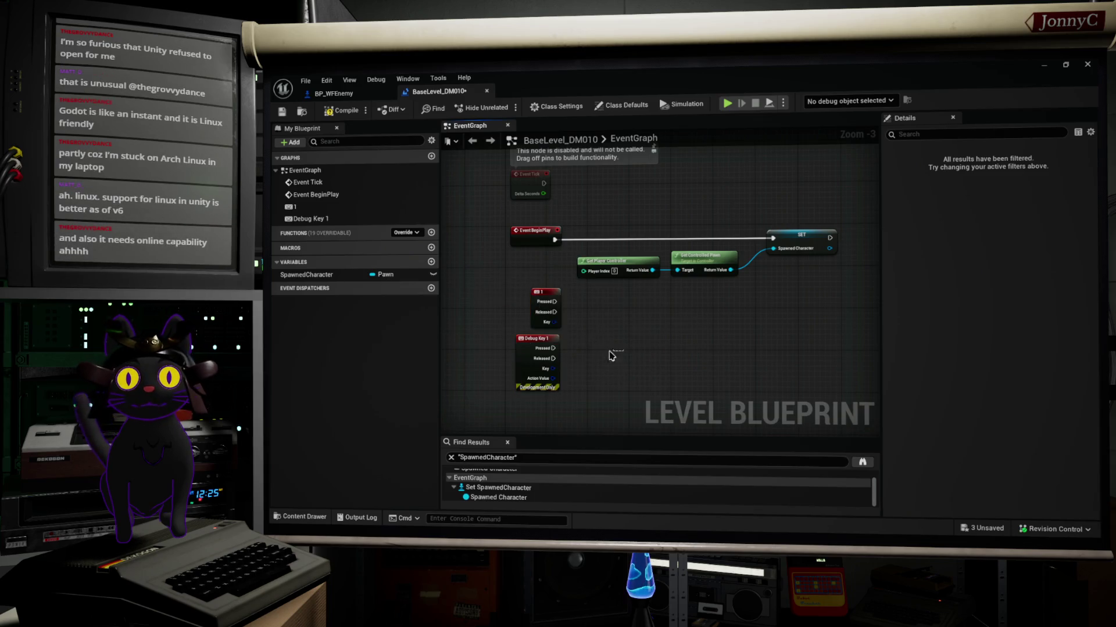
pyautogui.moveTo(623, 350); pyautogui.dragTo(511, 314)
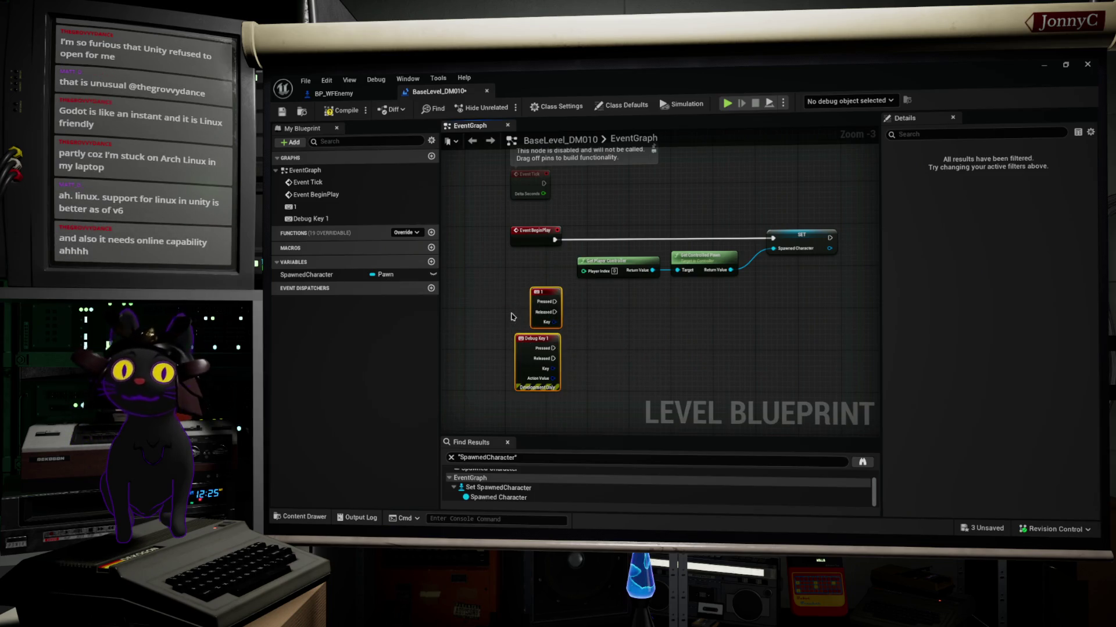
# - Delete both key event nodes, then marquee-select the BeginPlay node chain
pyautogui.press('Delete')
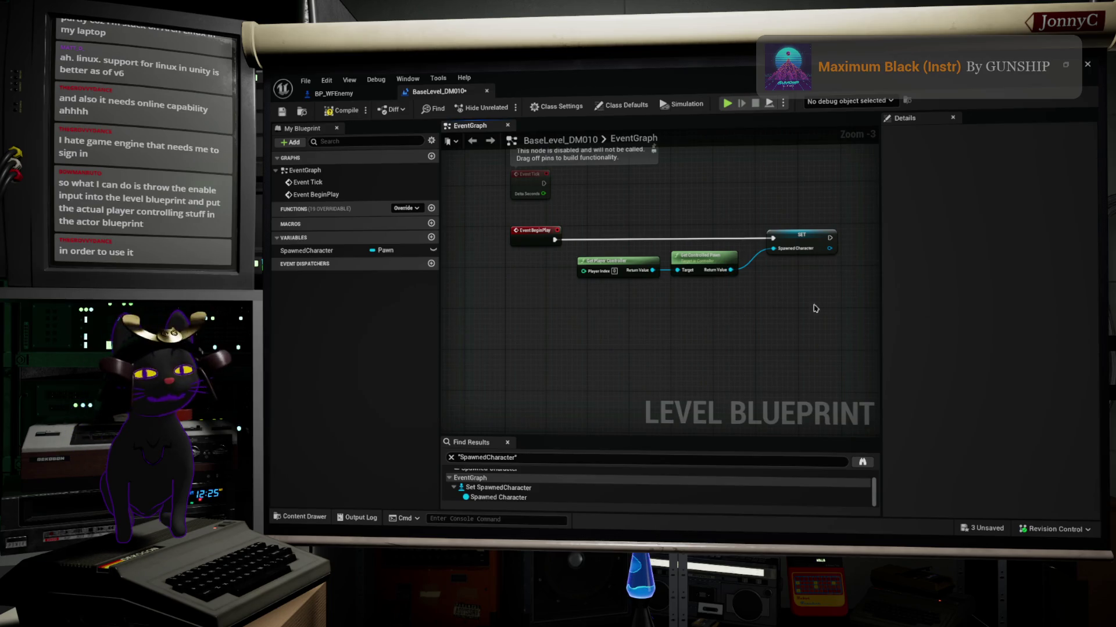
pyautogui.moveTo(816, 309); pyautogui.dragTo(578, 209)
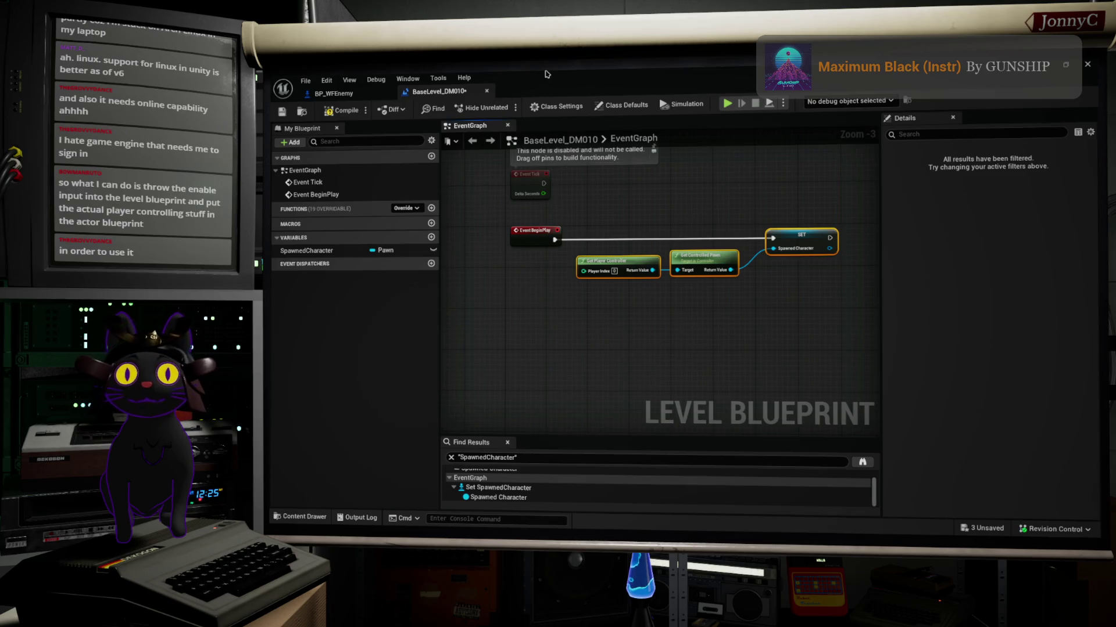
# - Delete the Get Player Controller, Get Controlled Pawn and SET nodes plus the SpawnedCharacter variable
pyautogui.moveTo(822, 309)
pyautogui.mouseDown()
pyautogui.moveTo(633, 261)
pyautogui.moveTo(605, 213)
pyautogui.mouseUp()
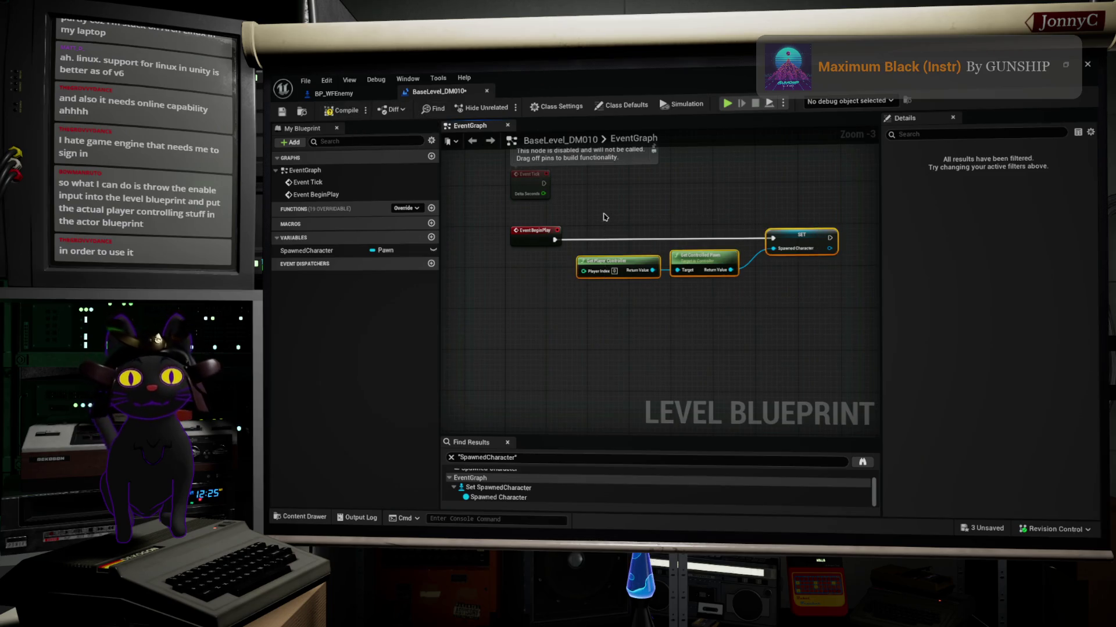
pyautogui.press('Delete')
pyautogui.click(343, 250)
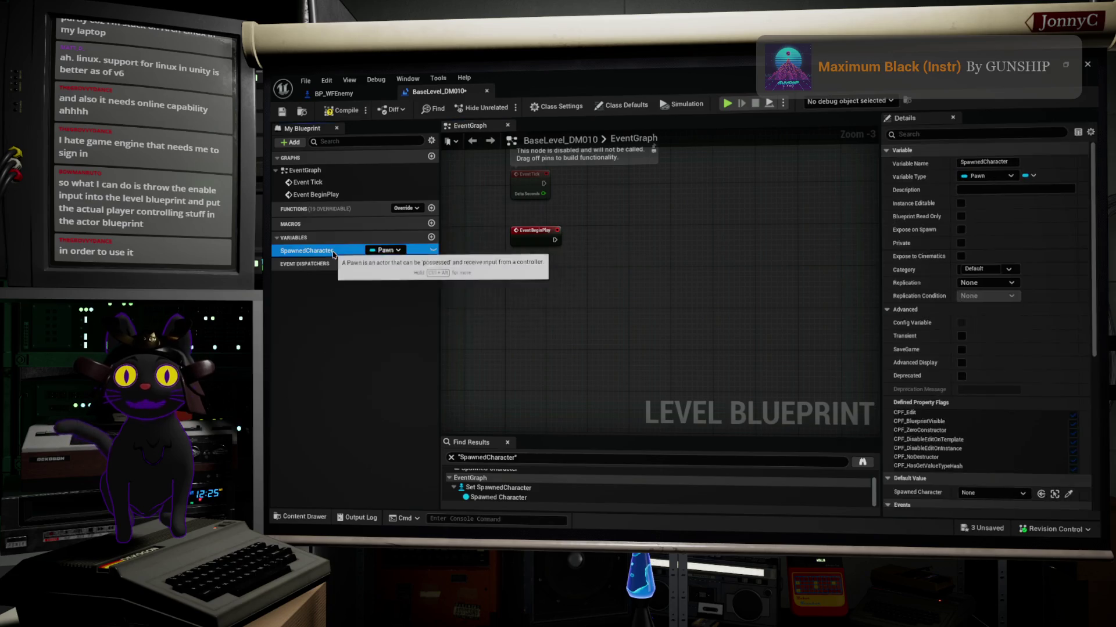
pyautogui.press('Delete')
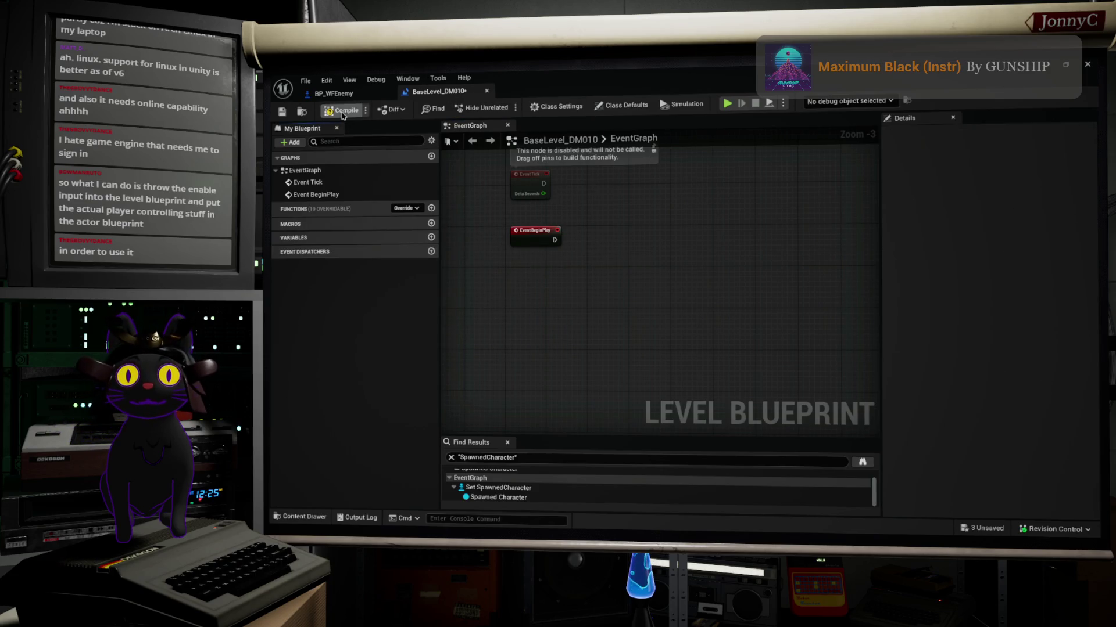
# - Compile the Level Blueprint and return to the level editor, focusing the selected box
pyautogui.click(281, 112)
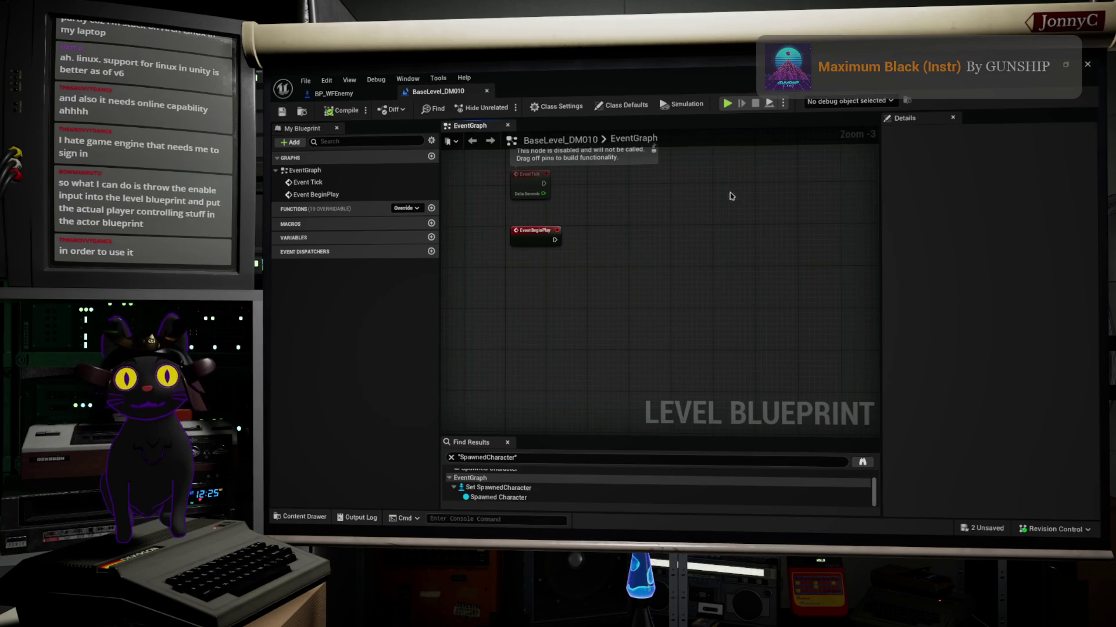
pyautogui.hotkey('alt', 'Tab')
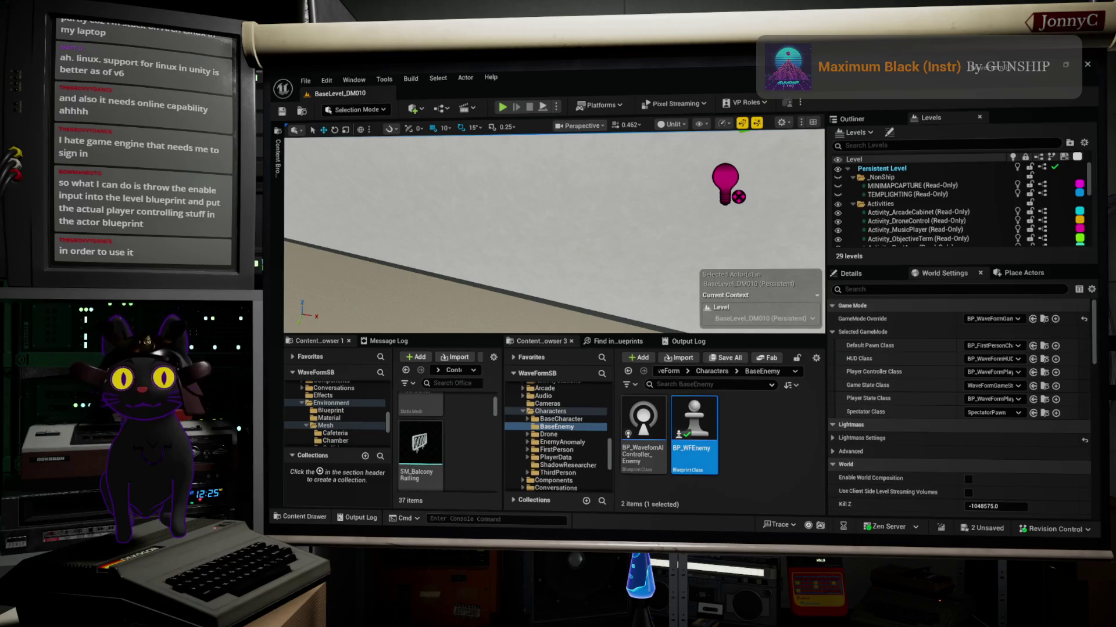
pyautogui.press('f')
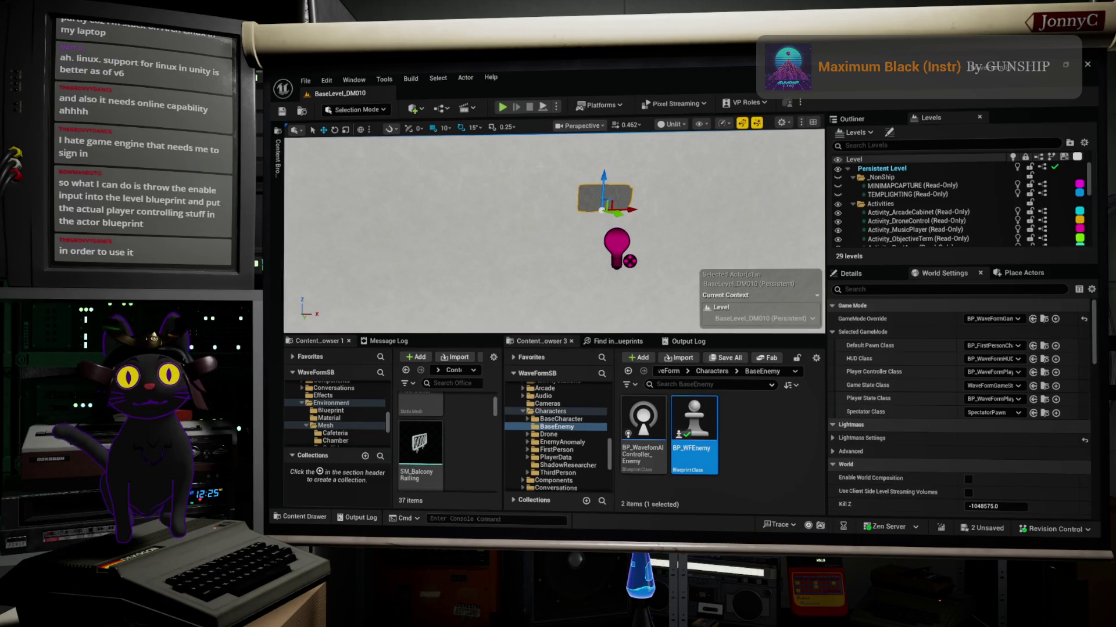